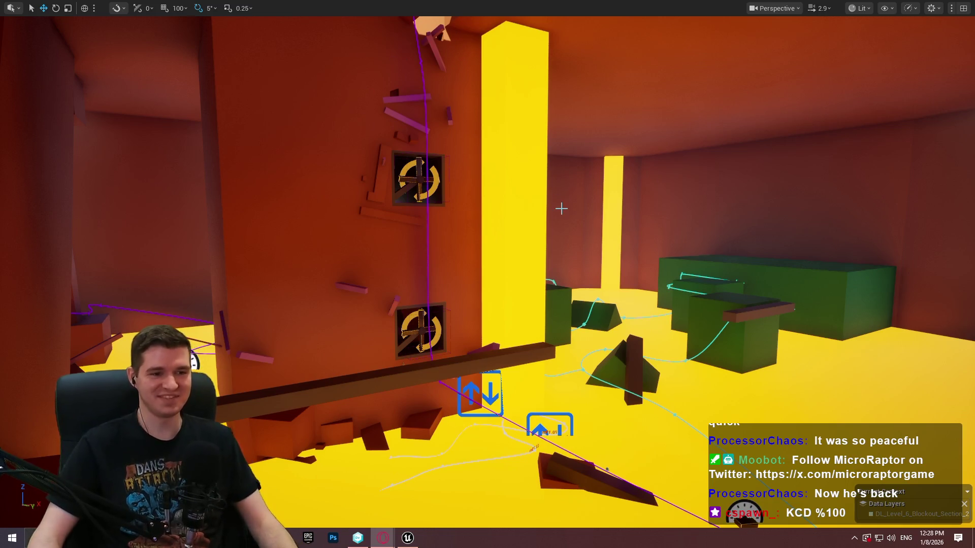
Step: Look down the shaft, then select and frame the purple diagonal beam
mouse_move(432, 178)
left_mouse_down()
mouse_move(426, 127)
mouse_move(406, 163)
mouse_move(411, 177)
mouse_move(406, 168)
mouse_move(414, 170)
left_mouse_up()
left_click(518, 292)
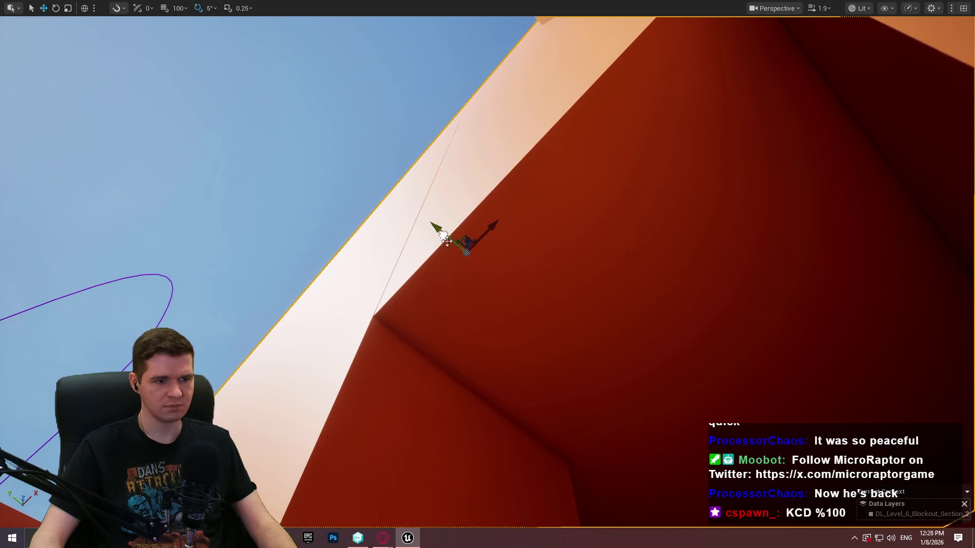
left_click_drag(447, 241, 447, 241)
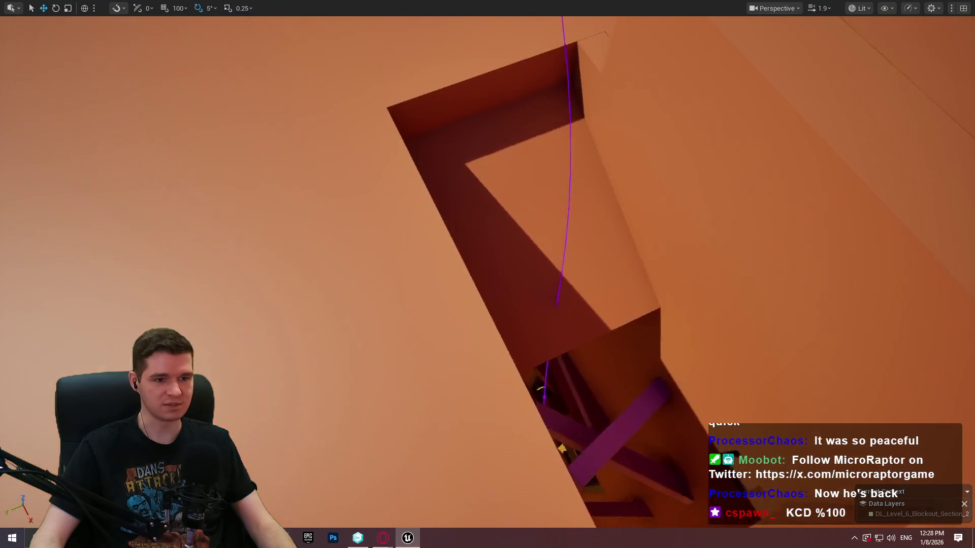
left_click_drag(521, 230, 521, 230)
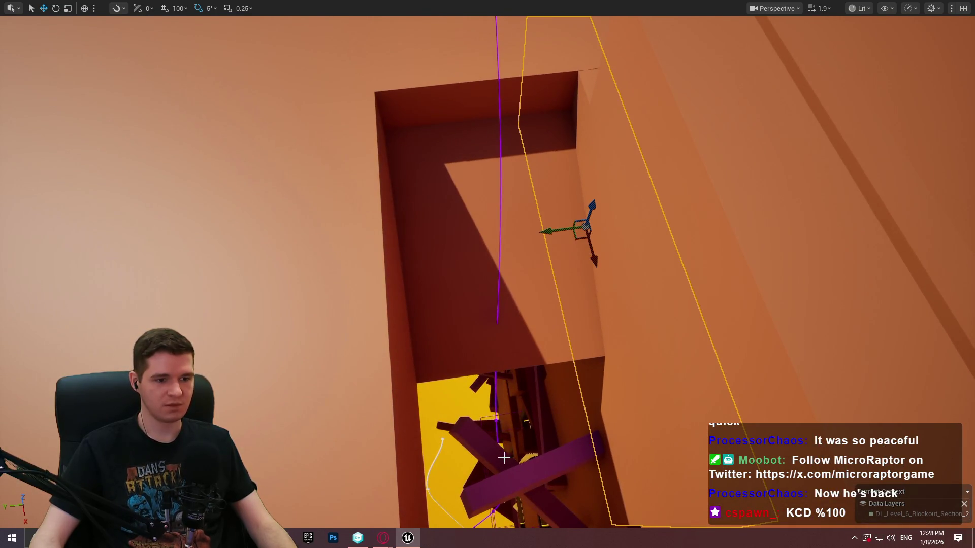
left_click(523, 478)
key("f")
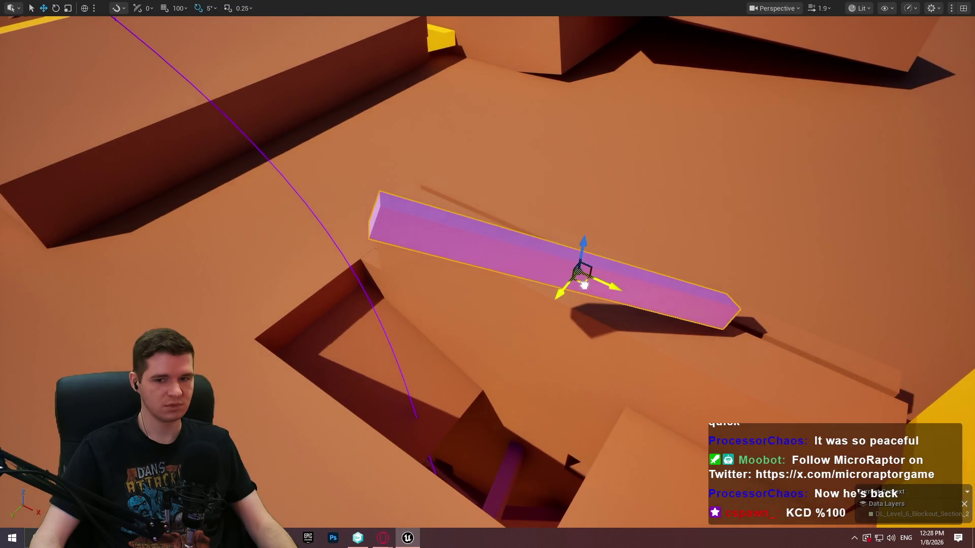
Step: Rotate the beam -65° to stand it upright and scale it down into a short block
key("e")
mouse_move(370, 254)
left_mouse_down()
mouse_move(378, 264)
mouse_move(365, 264)
left_mouse_up()
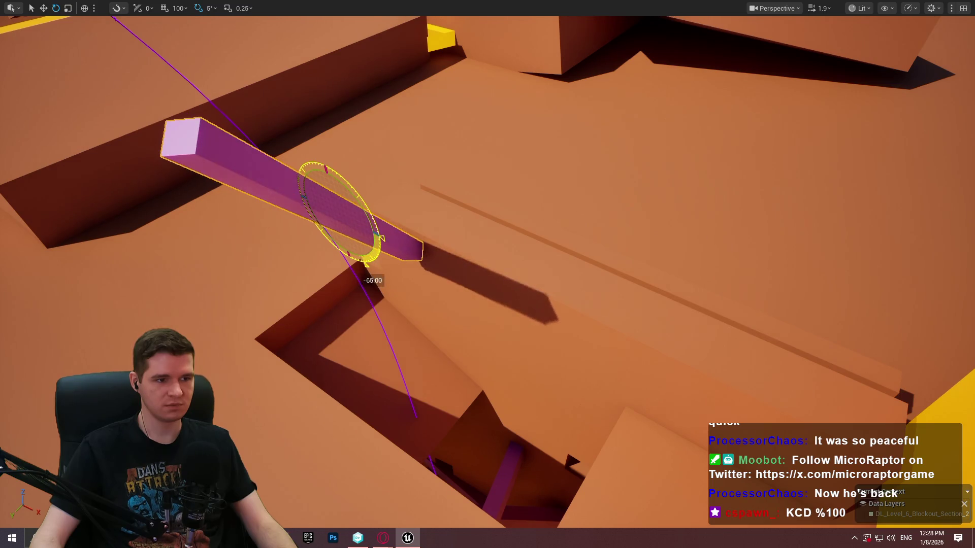
left_click_drag(328, 168, 349, 153)
key("r")
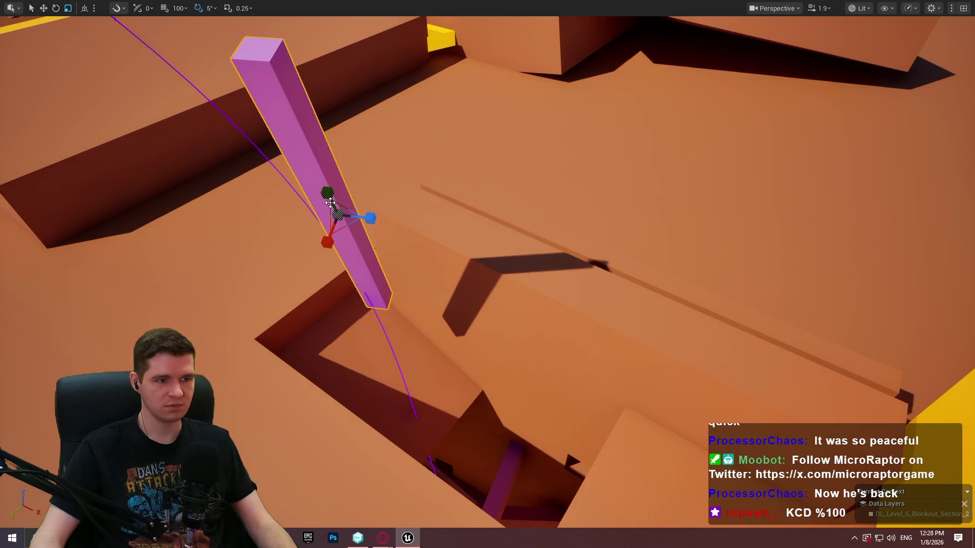
mouse_move(327, 193)
left_mouse_down()
mouse_move(327, 181)
mouse_move(383, 394)
mouse_move(381, 382)
mouse_move(394, 385)
left_mouse_up()
key("w")
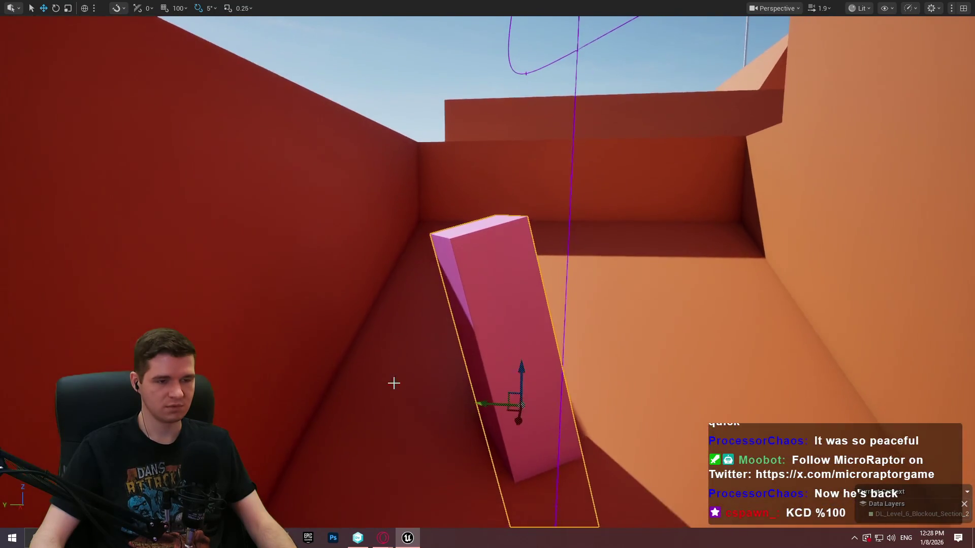
Step: Tilt the pink block -15° so it leans diagonally inside the narrow passage
key("e")
mouse_move(537, 361)
left_mouse_down()
mouse_move(528, 335)
mouse_move(514, 456)
mouse_move(532, 252)
mouse_move(474, 238)
mouse_move(496, 223)
mouse_move(545, 261)
left_mouse_up()
key("w")
key("e")
key("w")
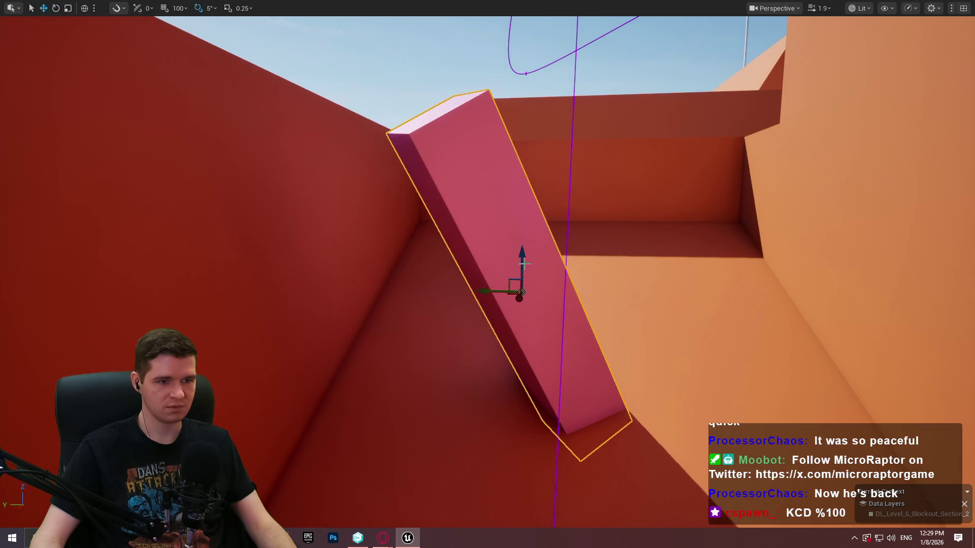
mouse_move(488, 274)
left_mouse_down()
mouse_move(457, 284)
mouse_move(507, 264)
mouse_move(467, 305)
mouse_move(488, 284)
left_mouse_up()
left_click_drag(628, 274, 627, 295)
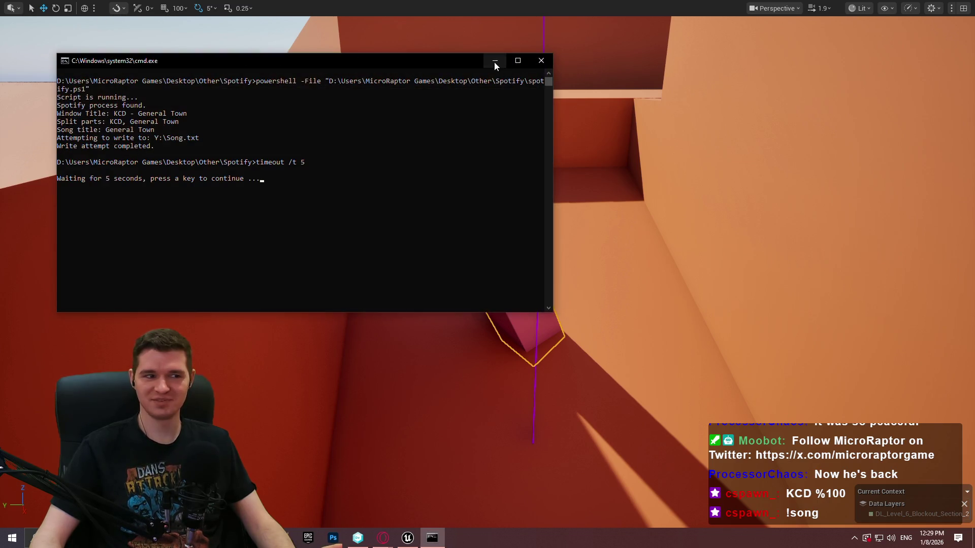
Step: Minimize the song-script console window and switch to the web browser
left_click(494, 63)
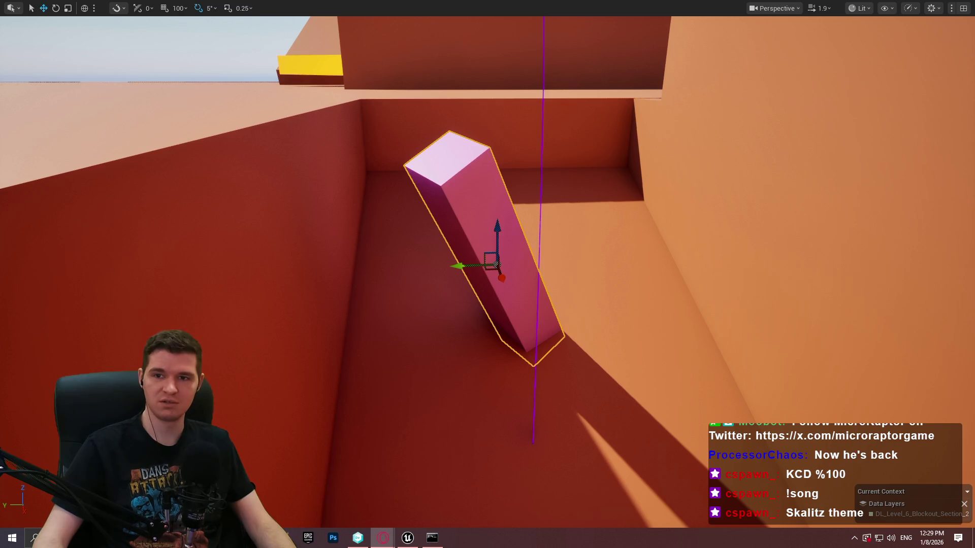
key("alt+Tab")
Step: On KHInsider, search the albums for 'kingdom come' to find Kingdom Come soundtracks
left_click(268, 168)
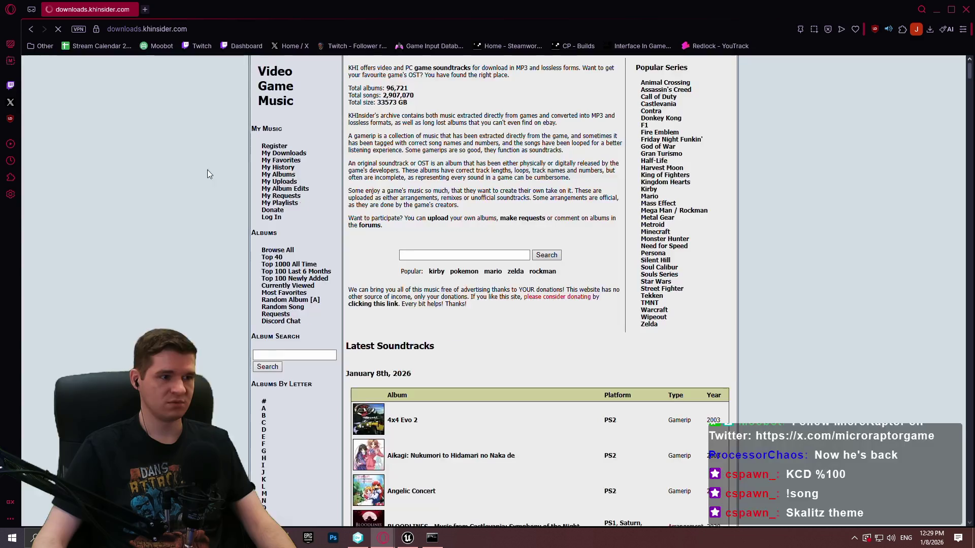
left_click(442, 255)
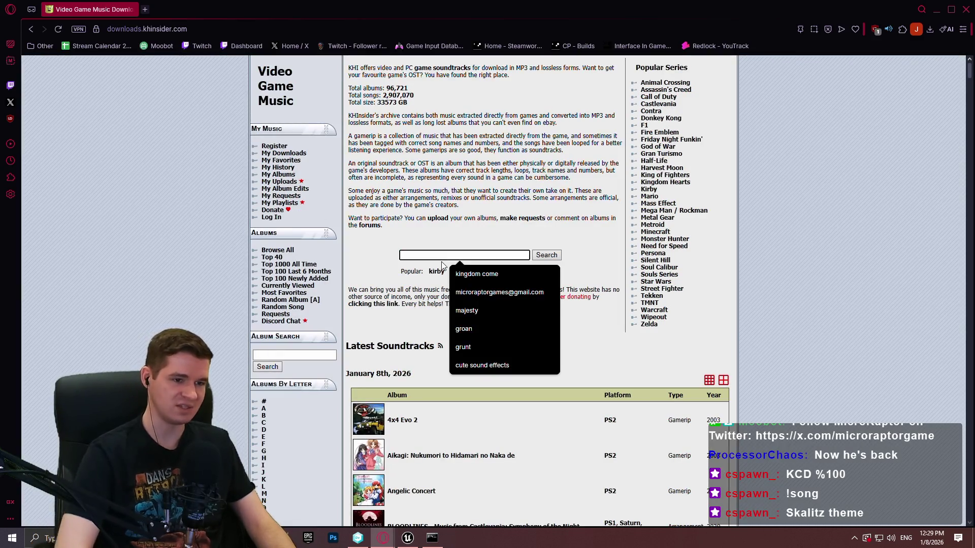
left_click(450, 253)
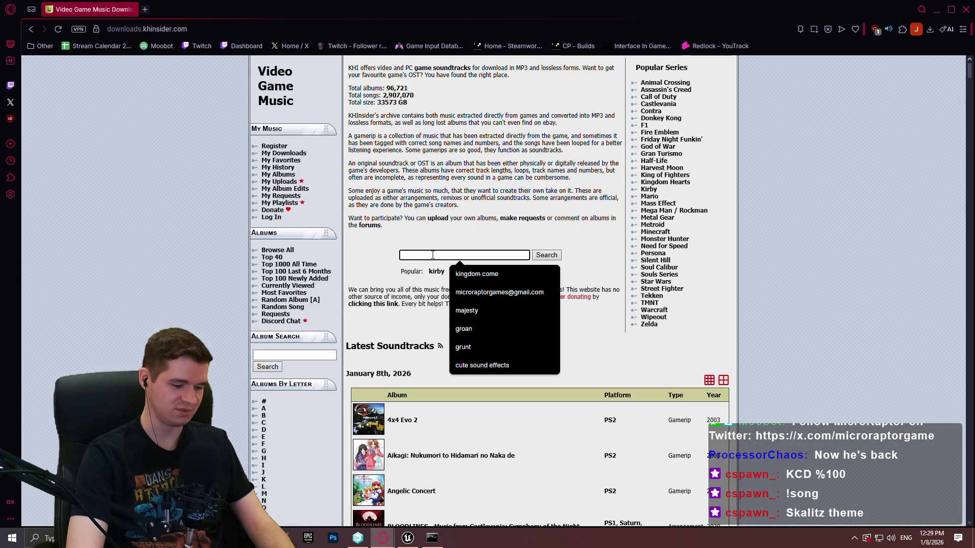
type("kingdom come")
left_click(476, 273)
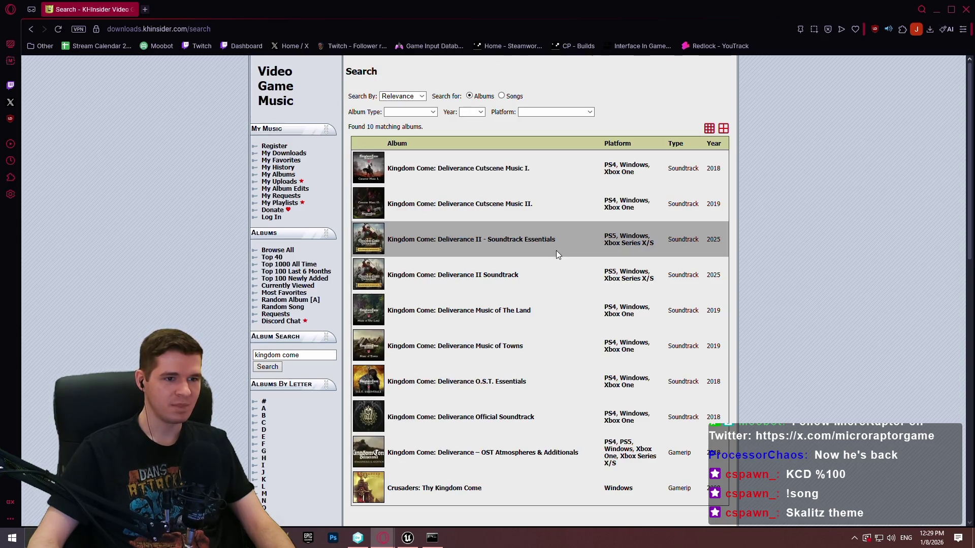
Step: Preview the Music of Towns album in a new tab, then close it
scroll(571, 269, "down", 2)
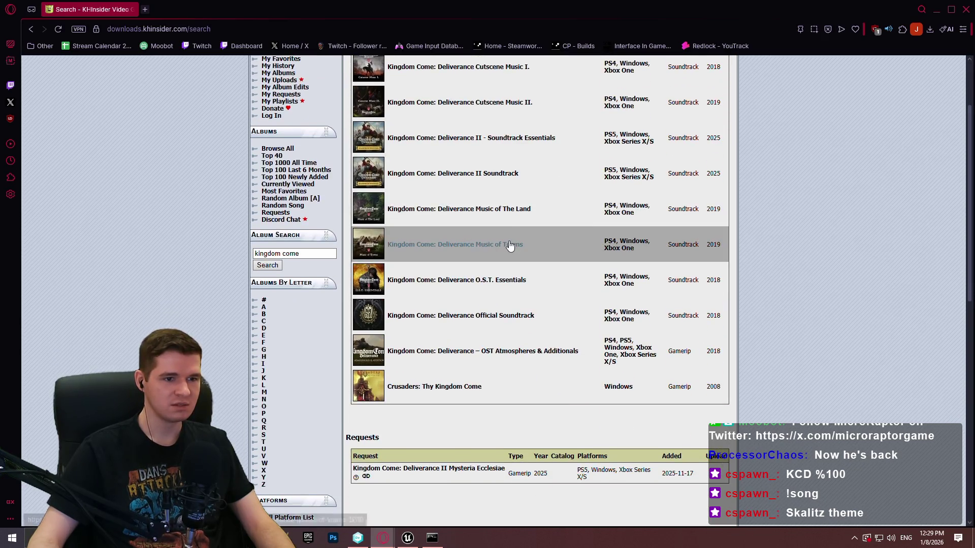
middle_click(526, 245)
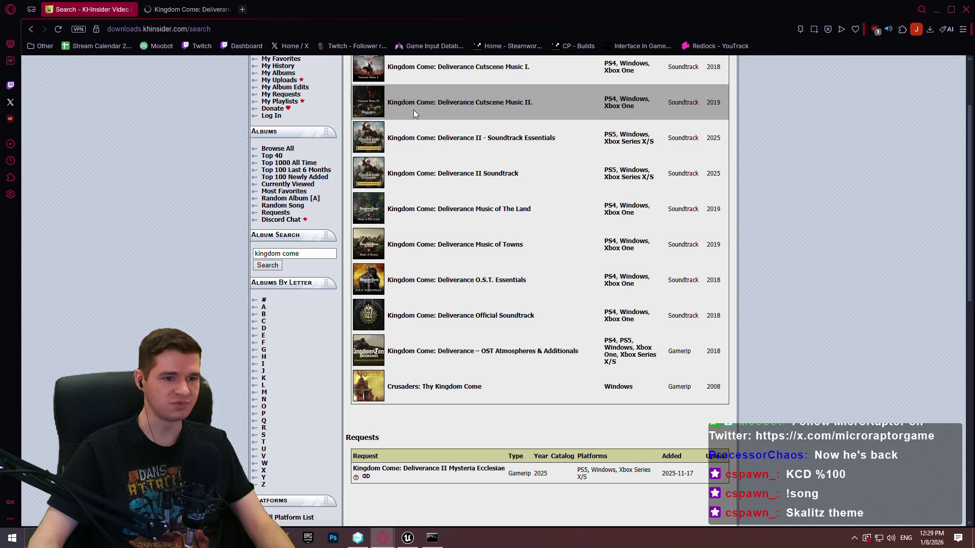
left_click(187, 15)
scroll(560, 226, "down", 5)
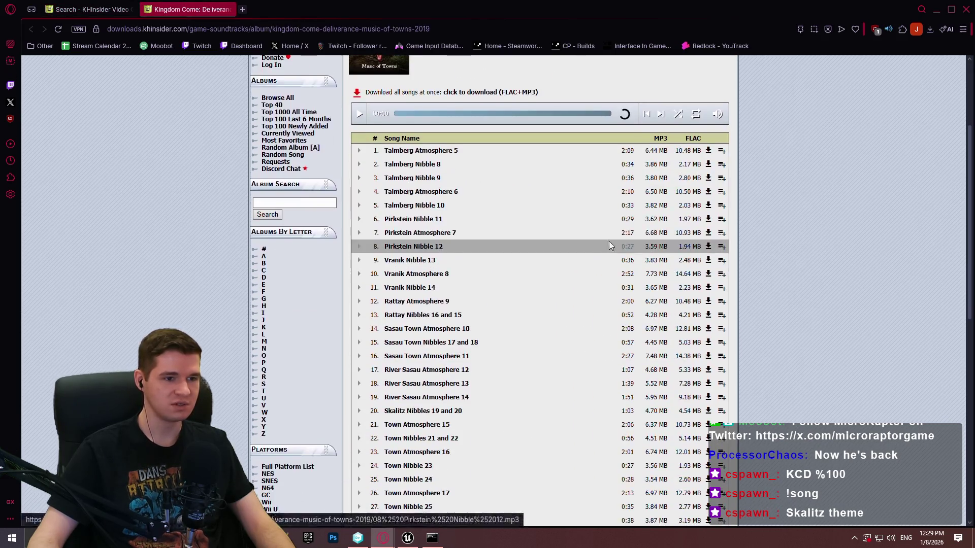
scroll(558, 225, "down", 2)
scroll(571, 253, "up", 2)
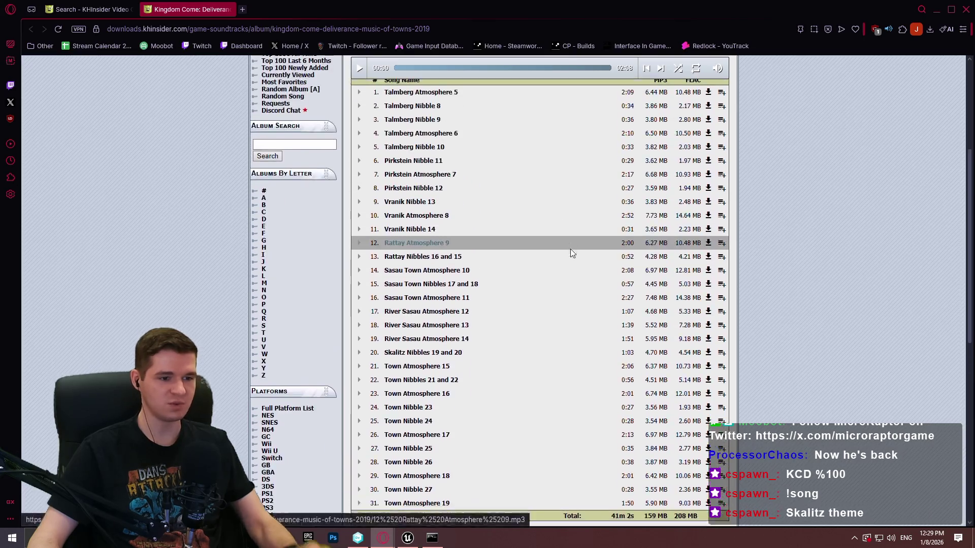
scroll(468, 386, "down", 2)
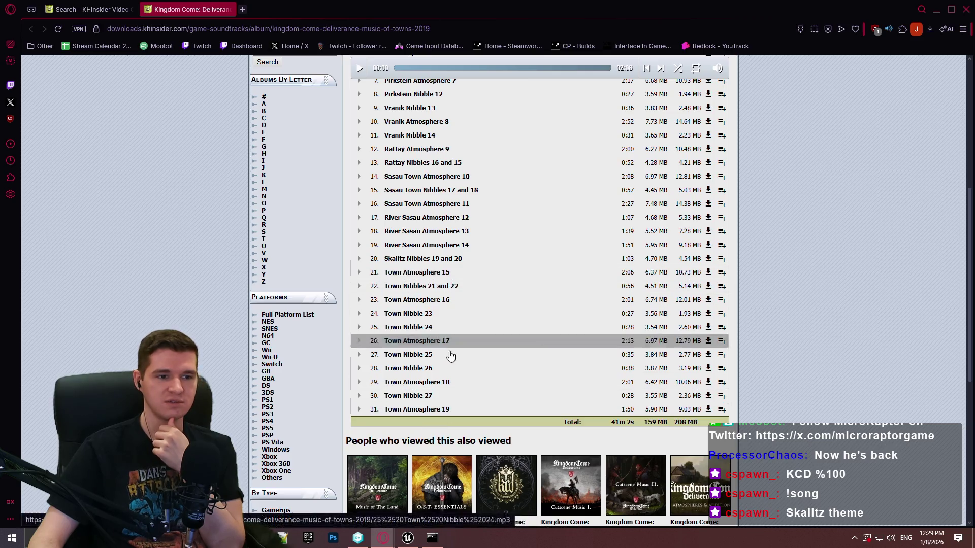
scroll(476, 283, "up", 1)
scroll(476, 283, "up", 1)
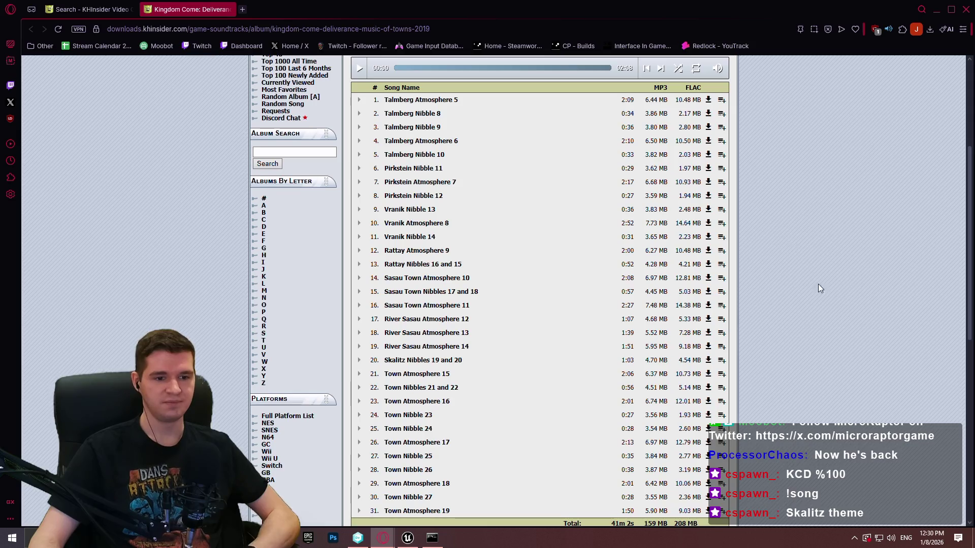
scroll(810, 271, "down", 1)
scroll(802, 258, "up", 4)
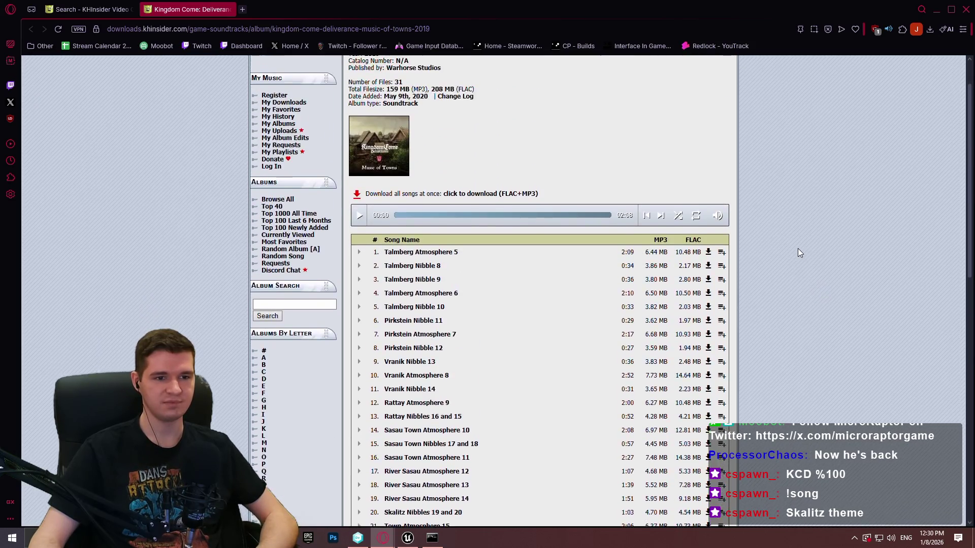
scroll(796, 256, "down", 2)
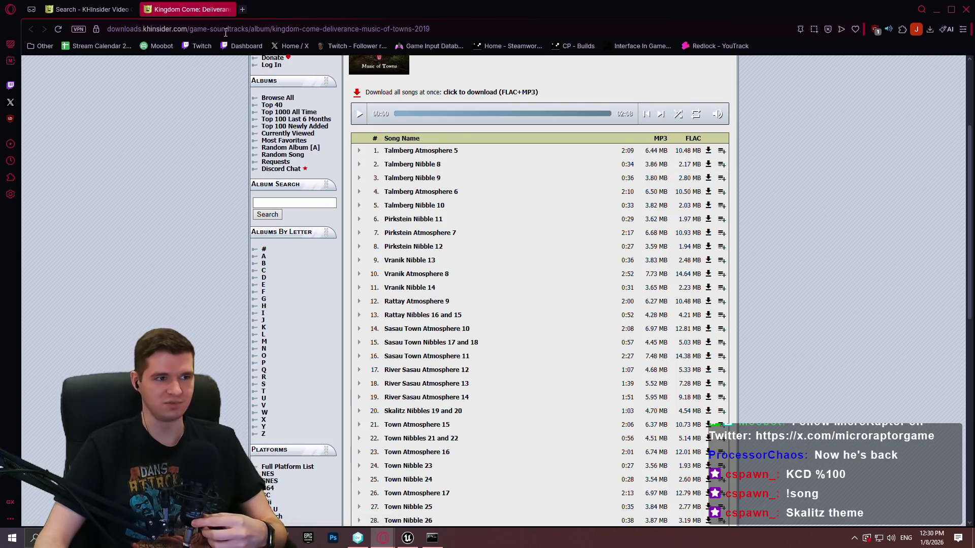
left_click(227, 10)
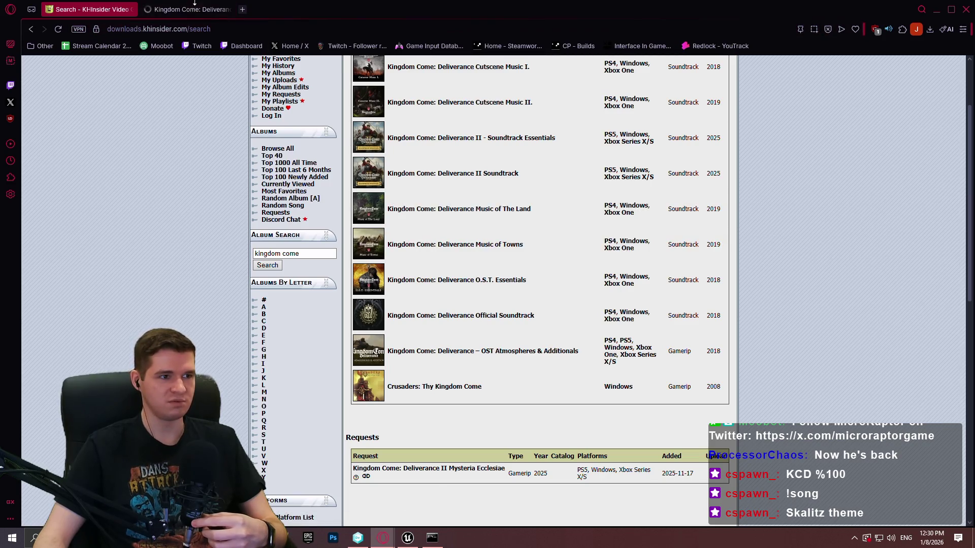
Step: Preview the Music of The Land album, then close its tab
left_click(195, 4)
scroll(422, 224, "down", 7)
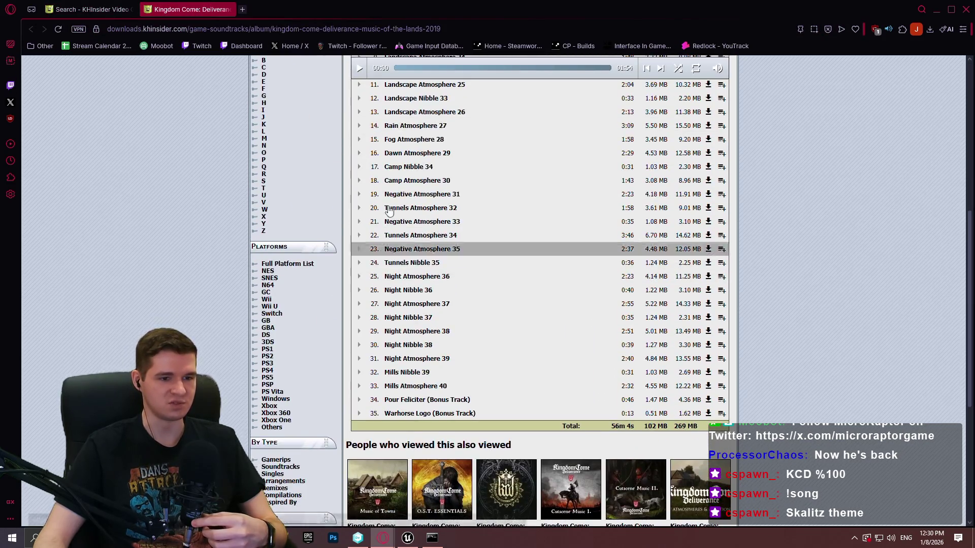
scroll(406, 218, "up", 5)
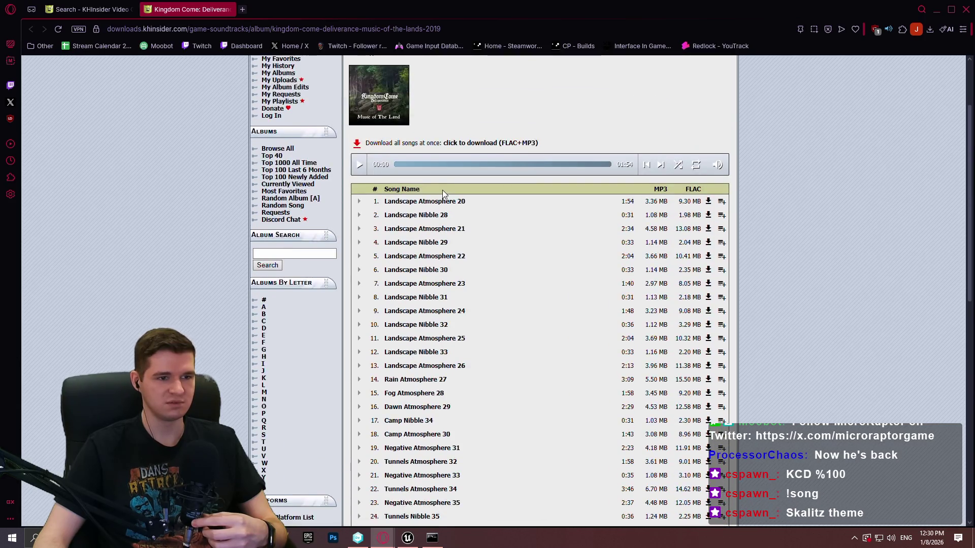
left_click(232, 9)
scroll(776, 290, "up", 3)
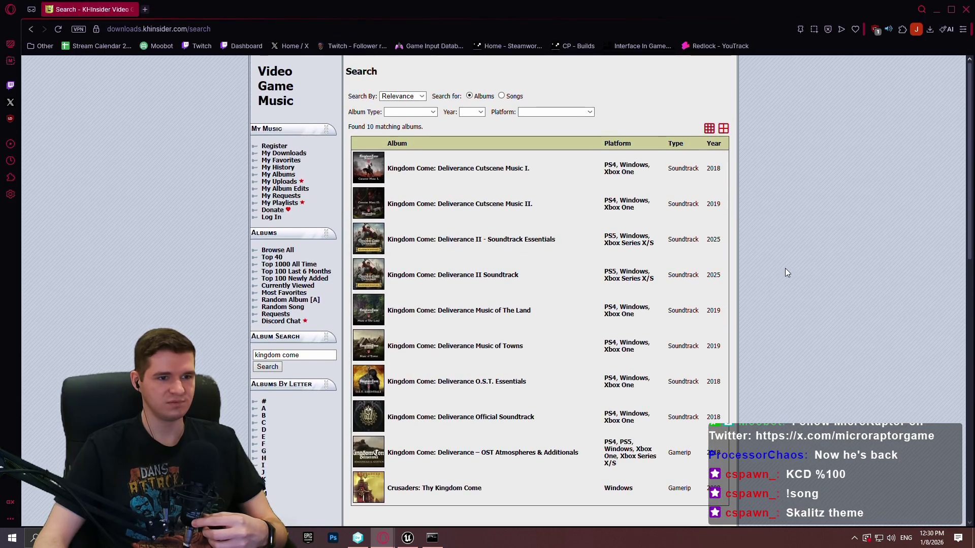
Step: Browse the Kingdom Come: Deliverance II - Soundtrack Essentials track list, then close the browser
left_click(503, 239)
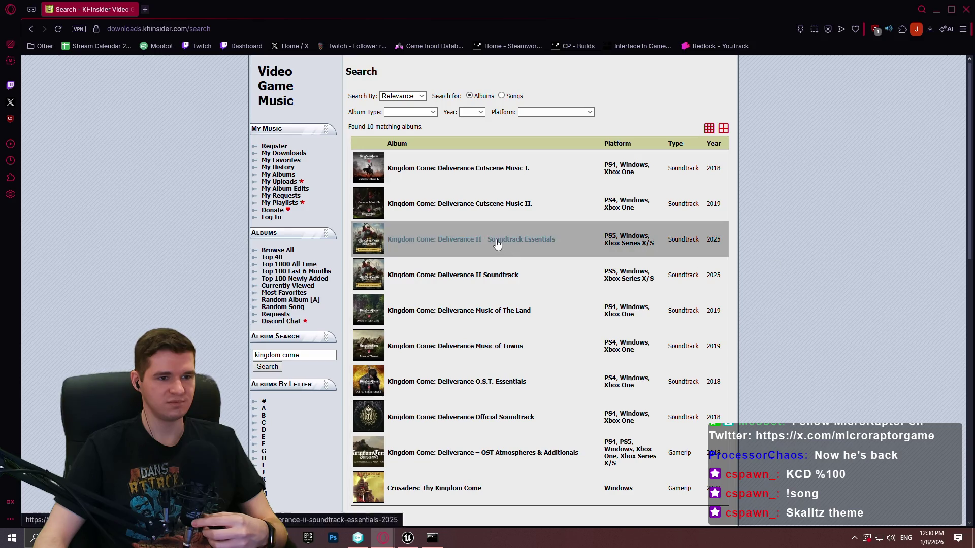
scroll(787, 211, "down", 3)
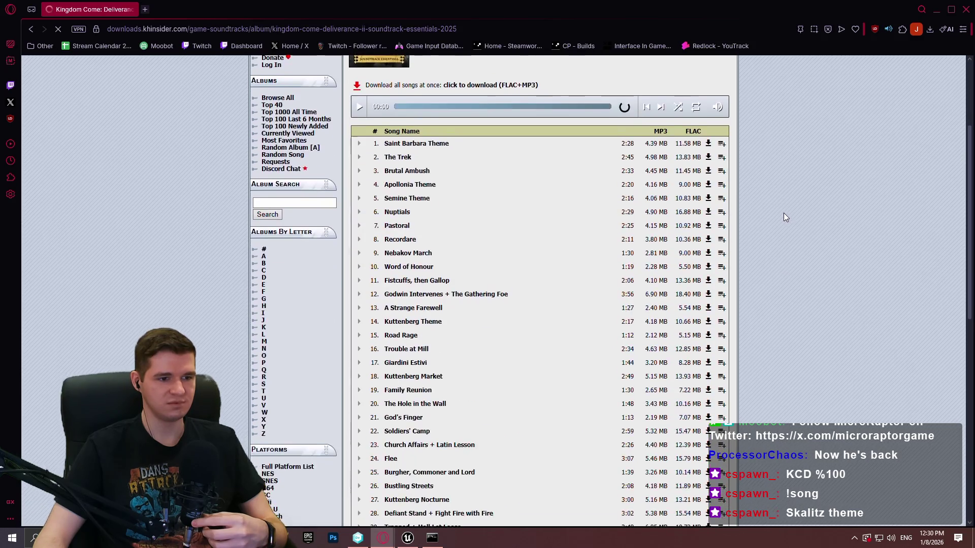
scroll(771, 214, "down", 3)
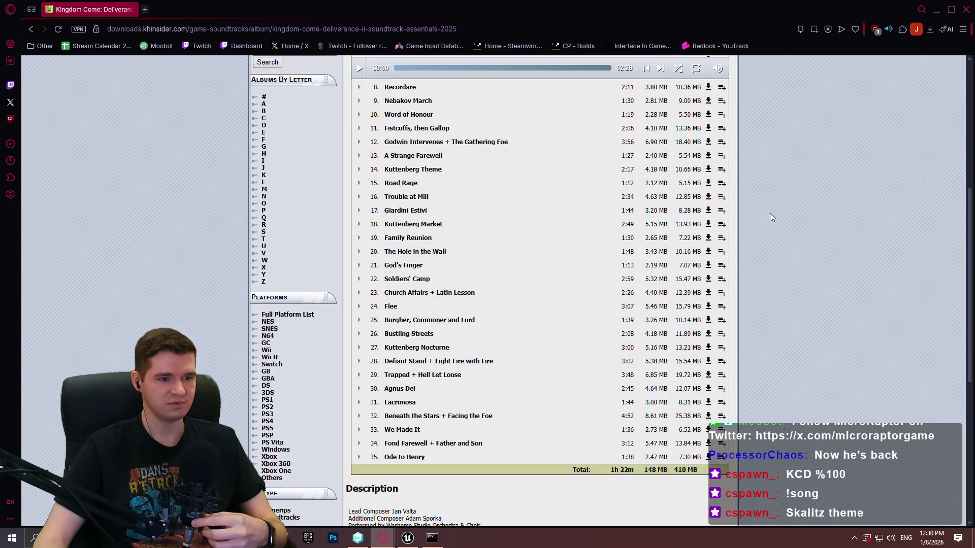
left_click(964, 15)
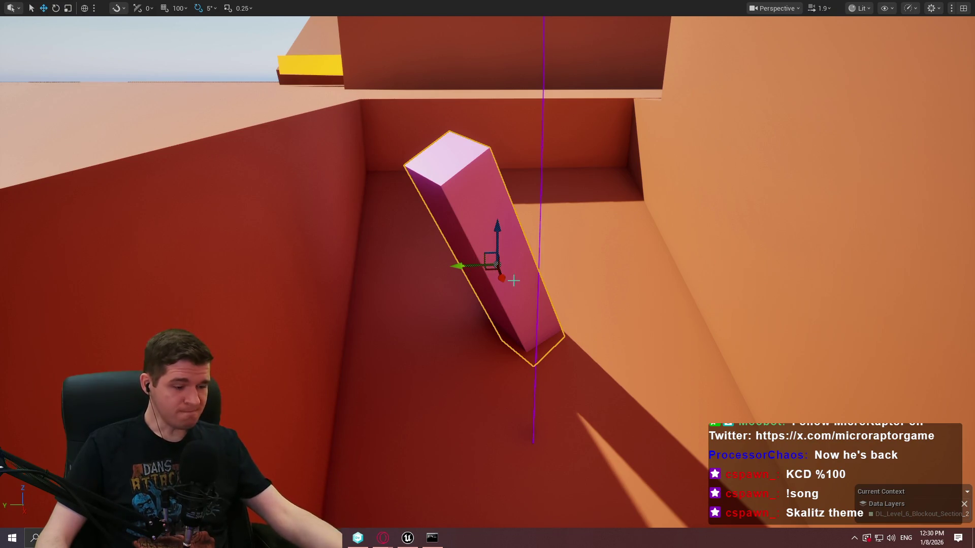
Step: Duplicate the pink beam, lower the copy and angle it diagonally across the pit
left_click_drag(574, 297, 576, 385)
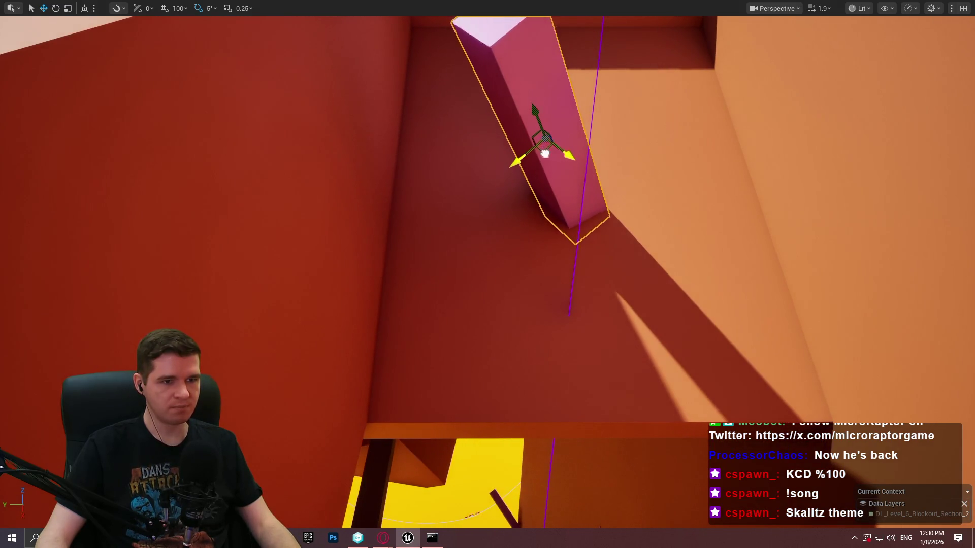
mouse_move(545, 154)
left_mouse_down()
mouse_move(466, 286)
mouse_move(740, 174)
mouse_move(652, 32)
mouse_move(663, 54)
left_mouse_up()
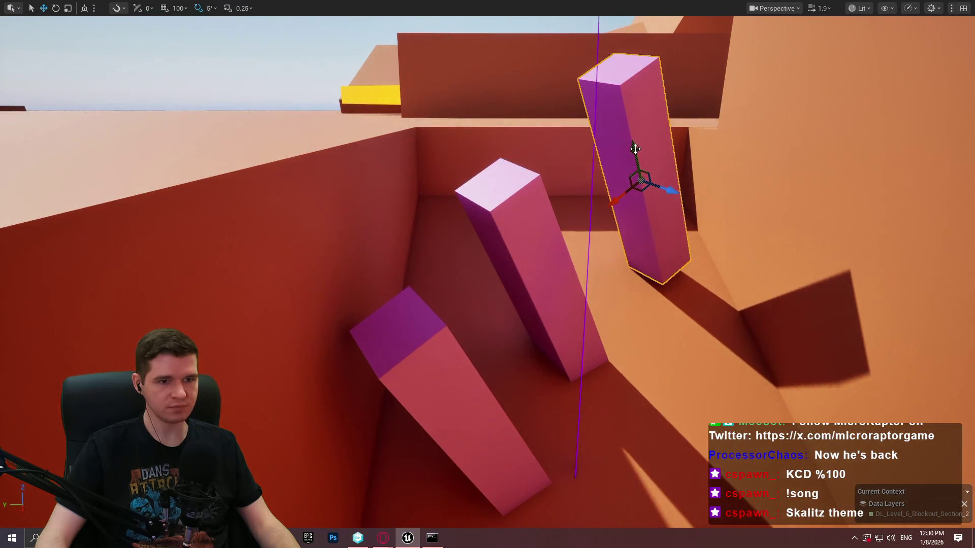
left_click_drag(635, 149, 635, 180)
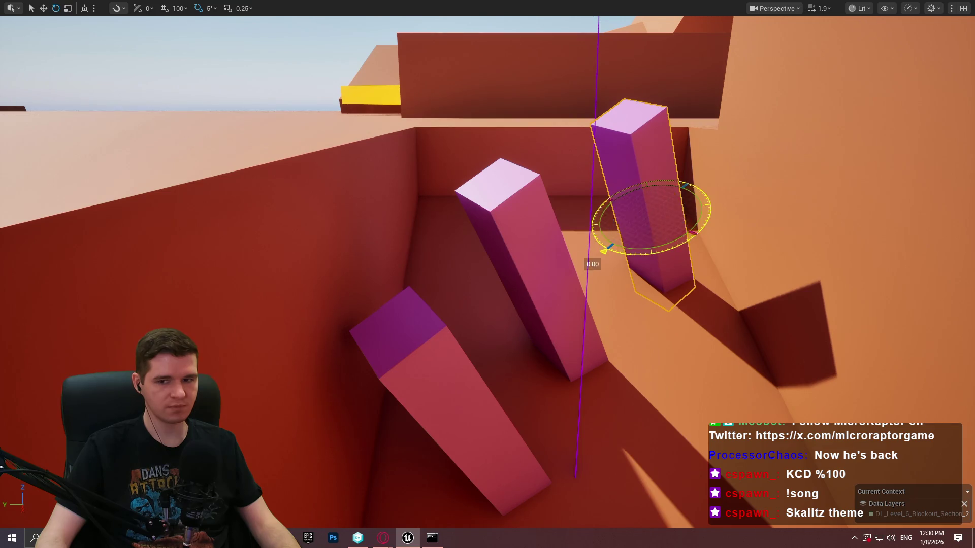
left_click_drag(604, 252, 690, 182)
left_click_drag(698, 217, 696, 243)
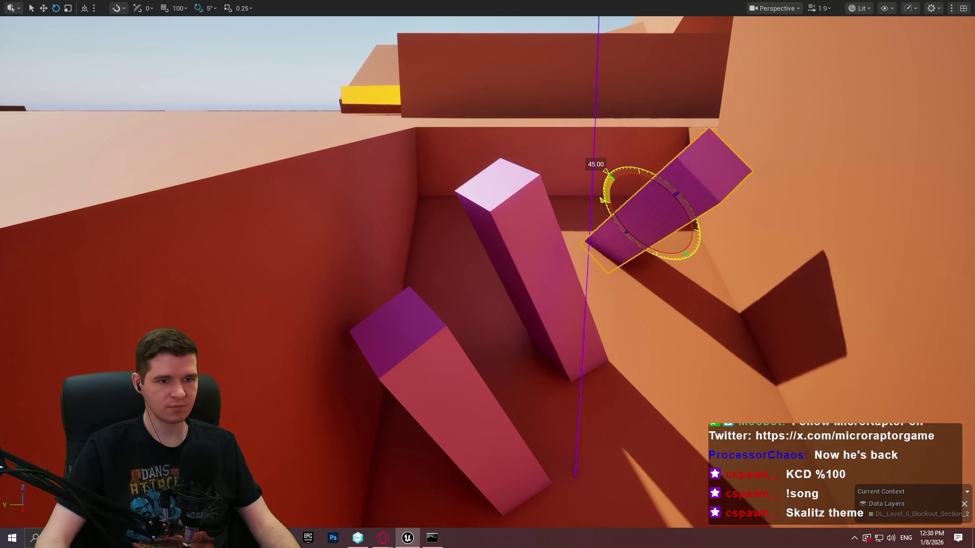
left_click_drag(691, 178, 661, 204)
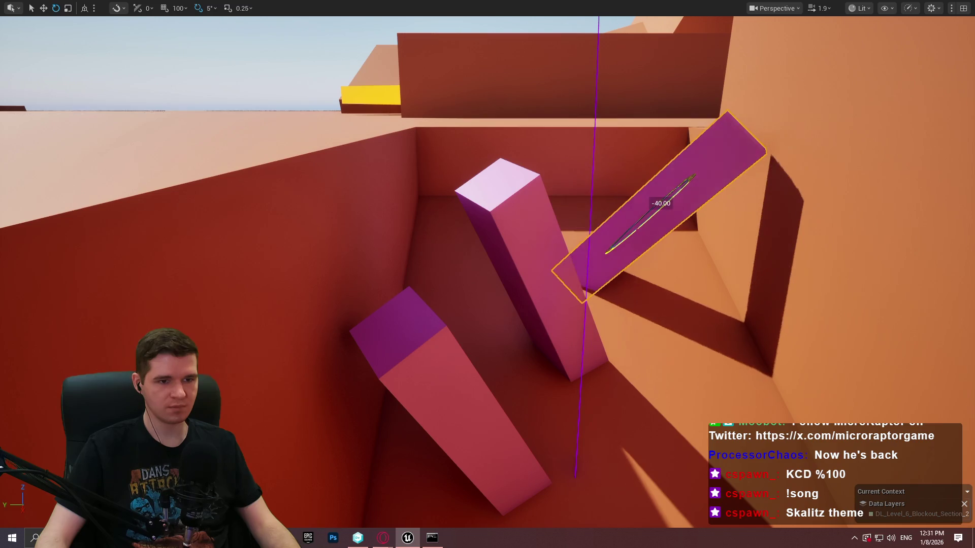
Step: Rotate the lower-left pink beam 35° to a flatter pose and slide it down-left into place
left_click(565, 428)
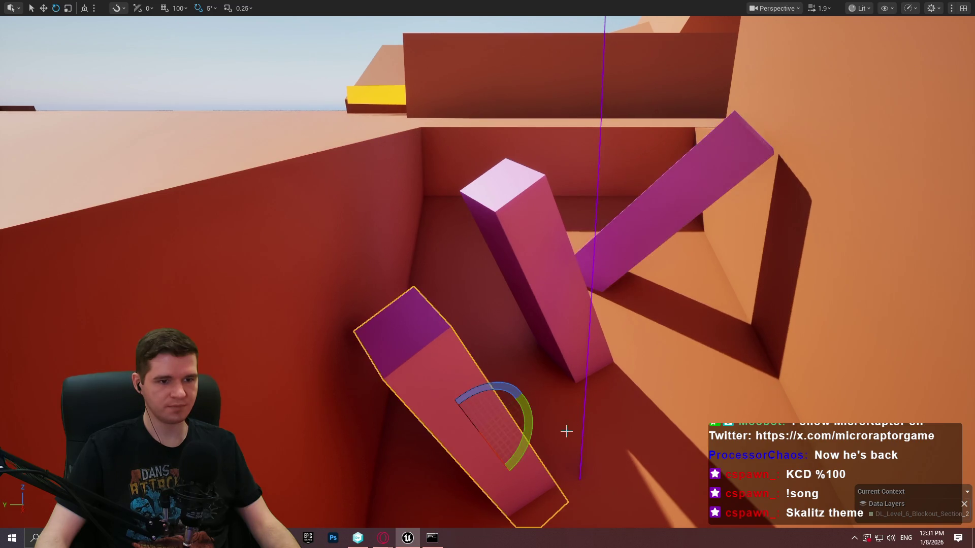
key("f")
left_click_drag(494, 329, 517, 347)
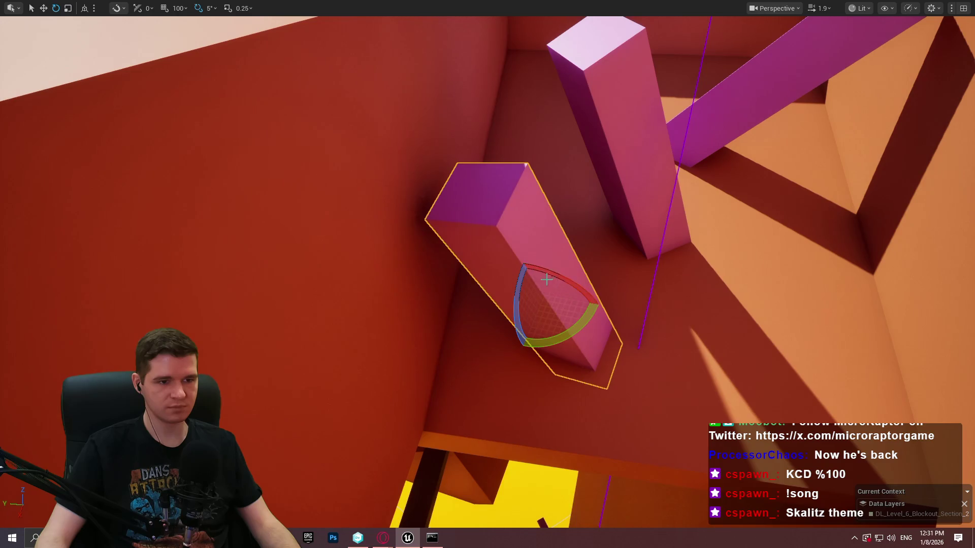
mouse_move(546, 280)
left_mouse_down()
mouse_move(528, 325)
mouse_move(681, 300)
mouse_move(855, 342)
mouse_move(852, 311)
left_mouse_up()
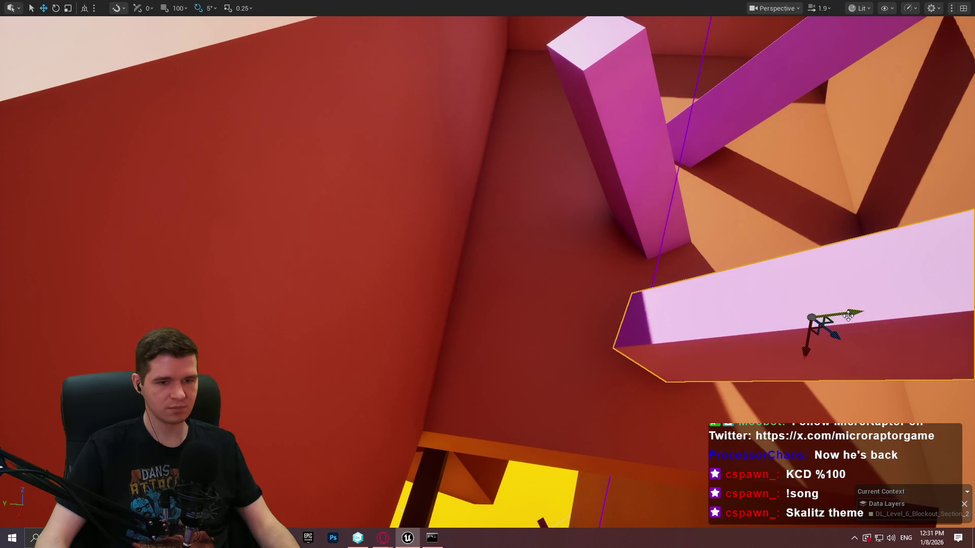
left_click_drag(817, 305, 773, 410)
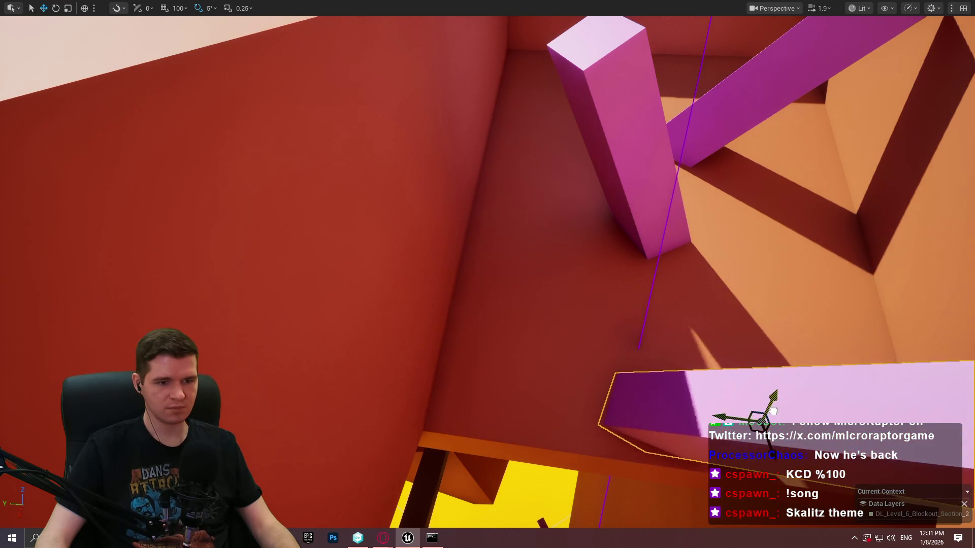
left_click_drag(770, 457, 751, 410)
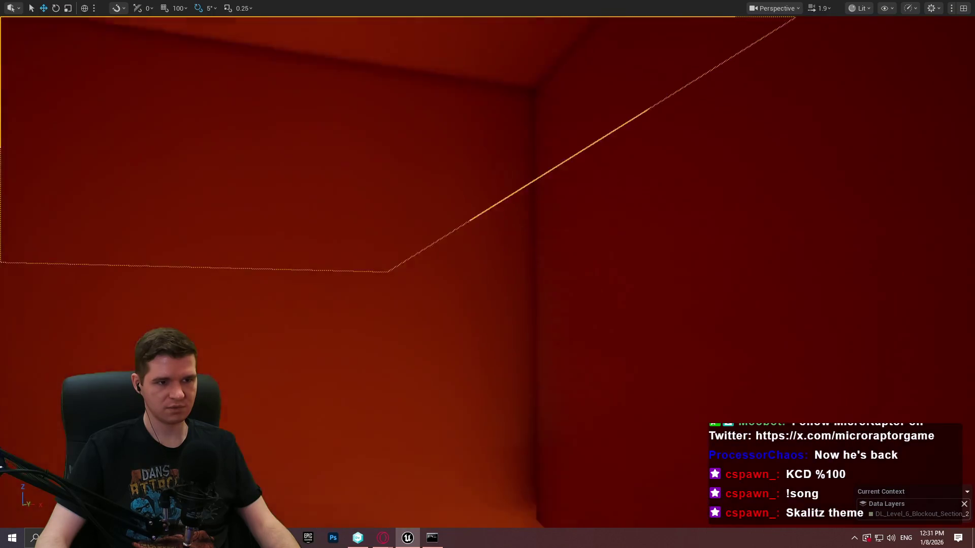
Step: Tilt the overhead orange wall by 20° and lower it slightly
key("e")
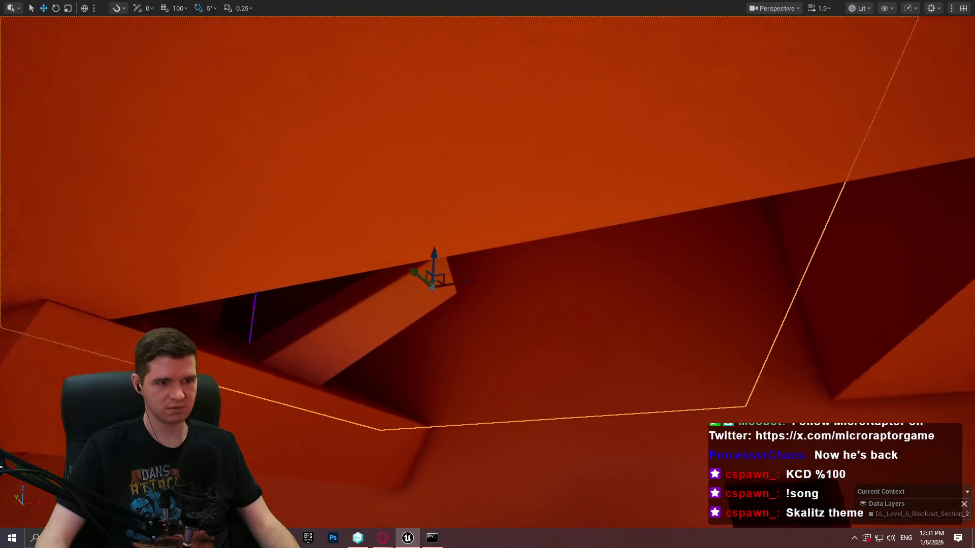
mouse_move(486, 282)
left_mouse_down()
mouse_move(497, 287)
mouse_move(489, 291)
mouse_move(505, 272)
mouse_move(488, 275)
left_mouse_up()
left_click_drag(456, 245, 455, 248)
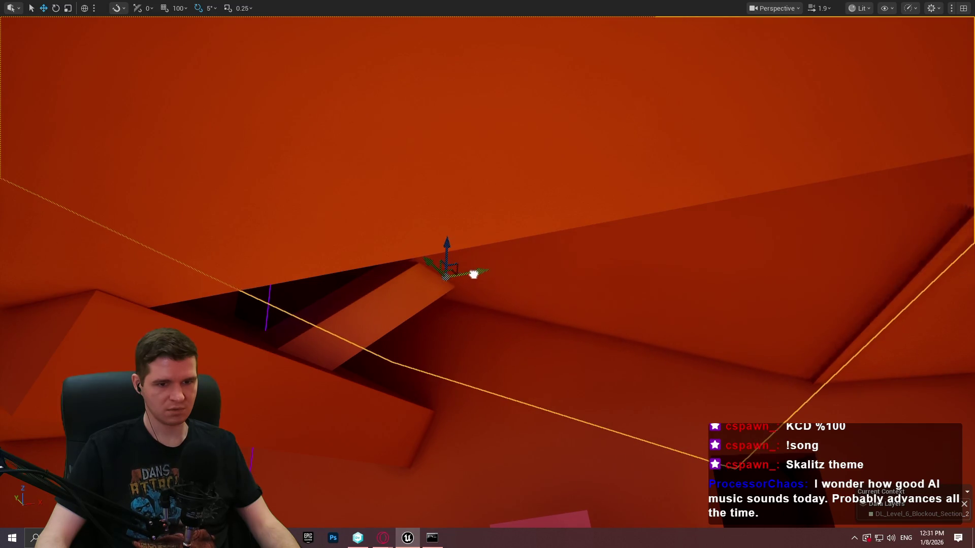
Step: Fly through the level and start a Play From Here playtest at this spot
key("w")
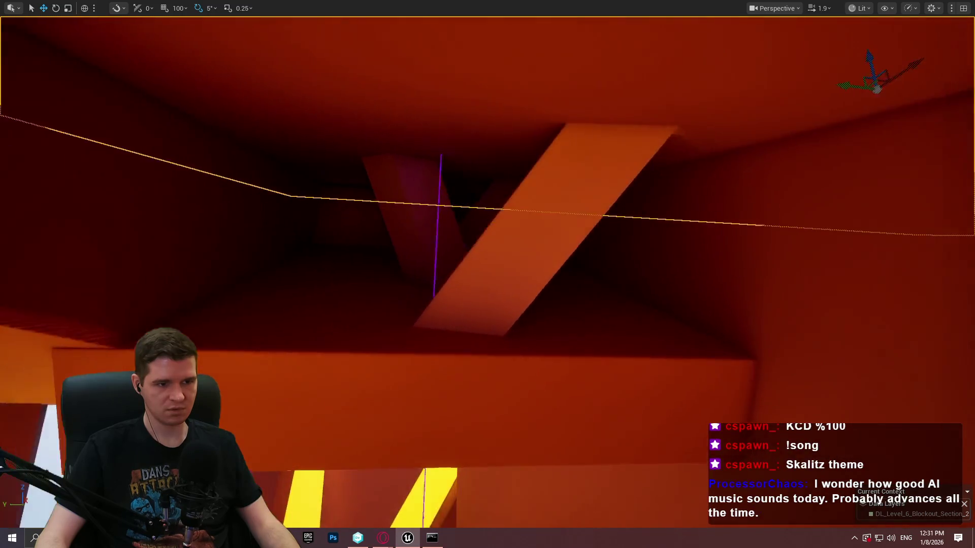
key("w")
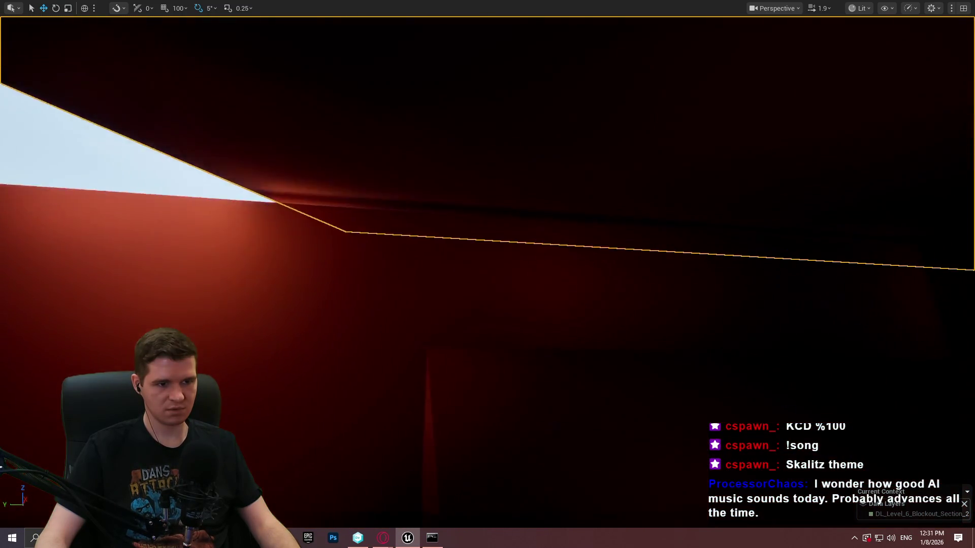
key("w")
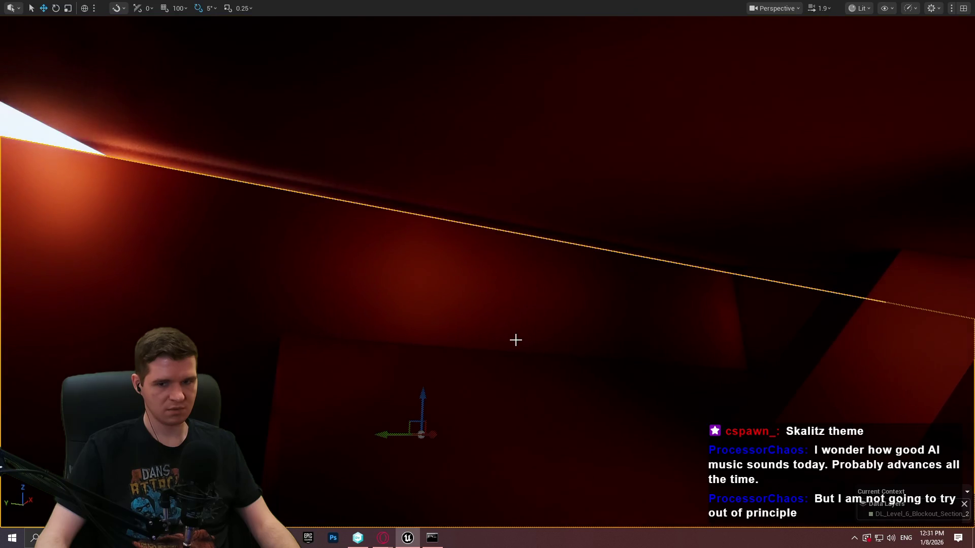
key("w")
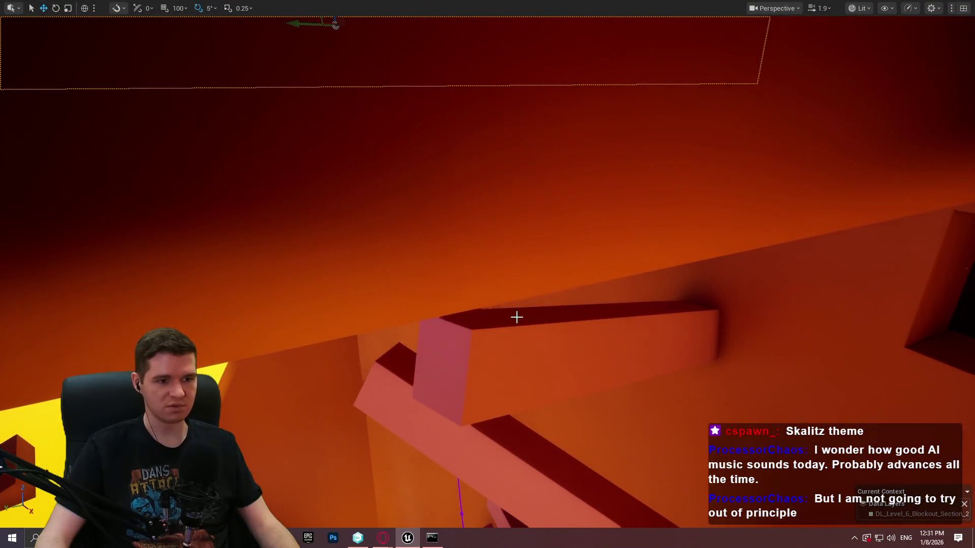
right_click(516, 317)
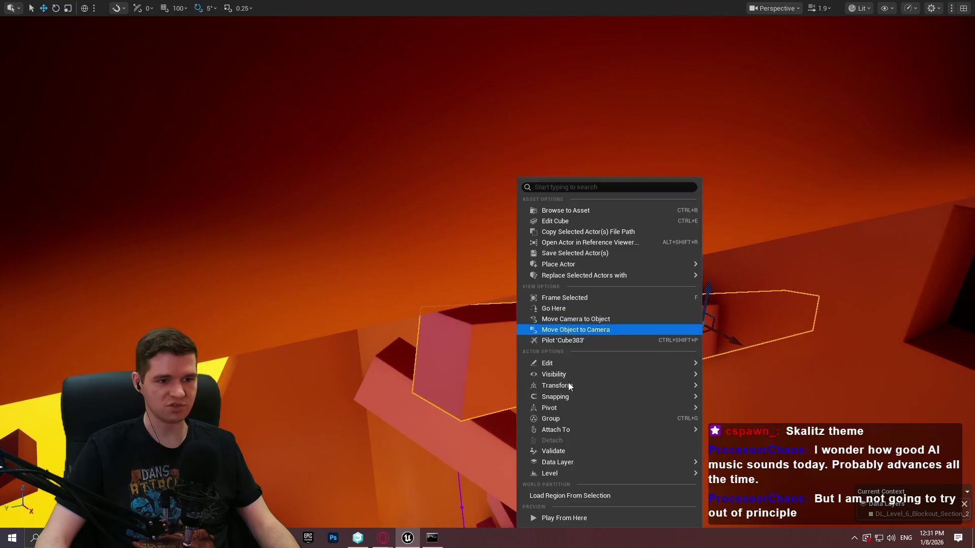
left_click(623, 517)
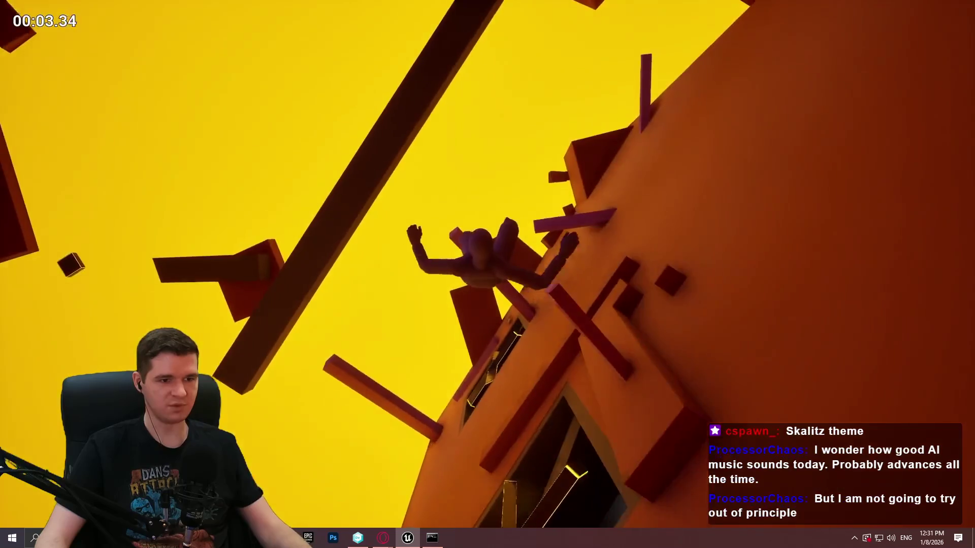
Step: End the playtest, replay from the beam's spot with Play From Here, then stop again
key("Escape")
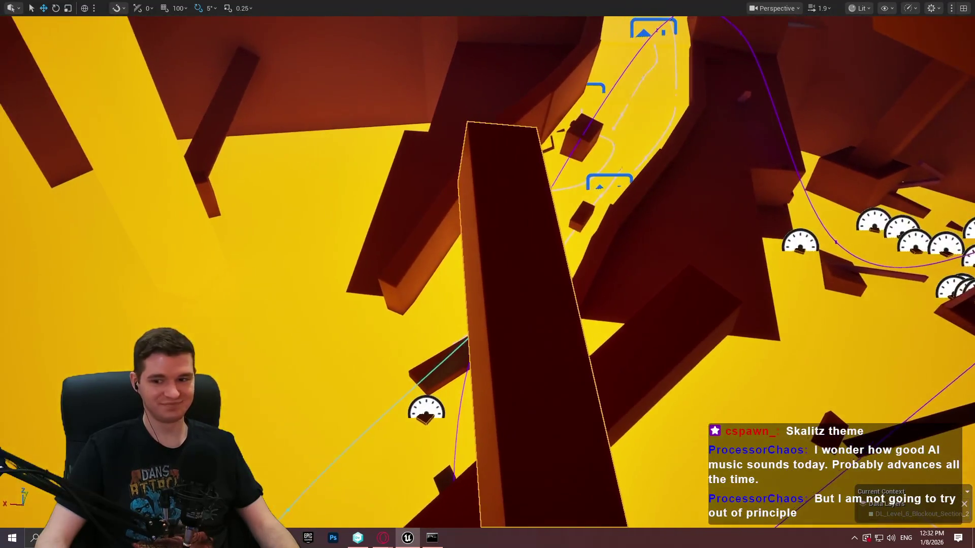
right_click(538, 280)
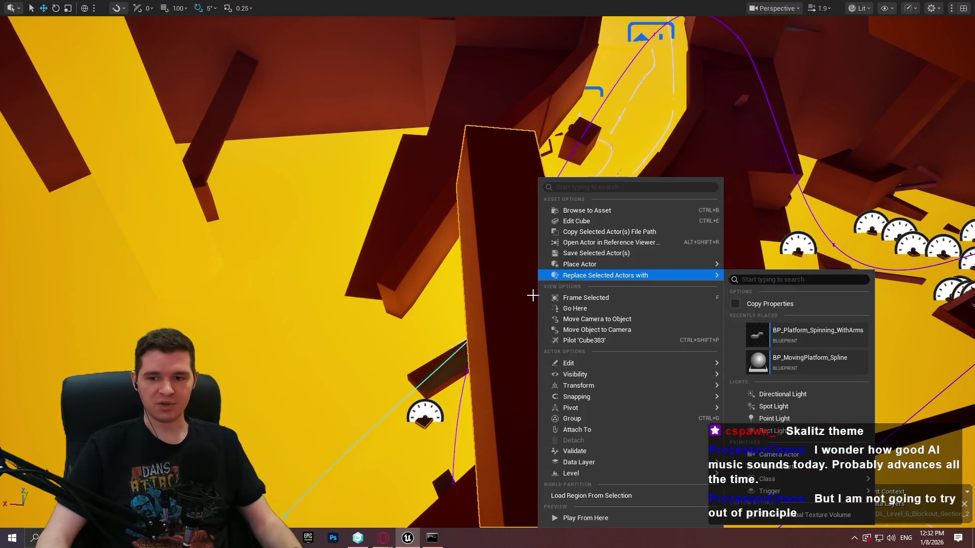
left_click(602, 512)
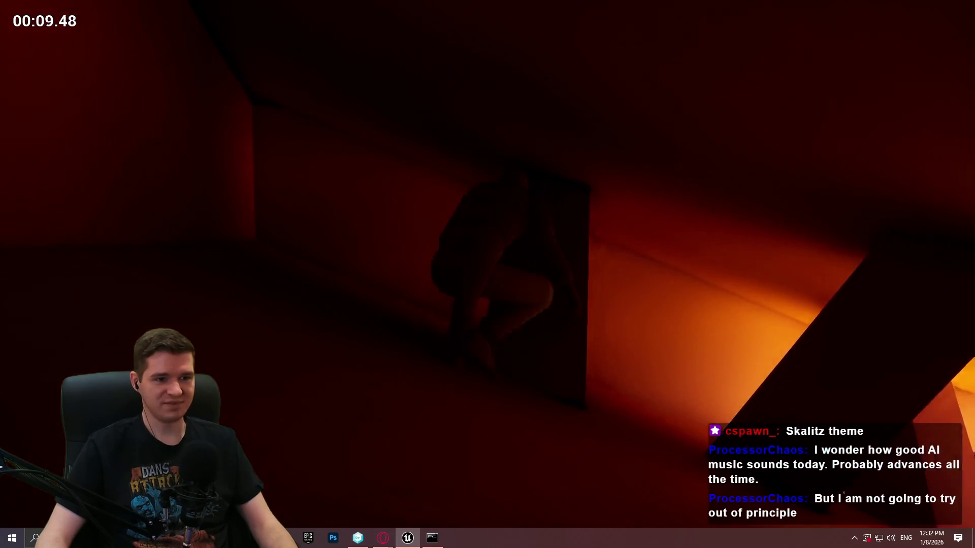
key("Escape")
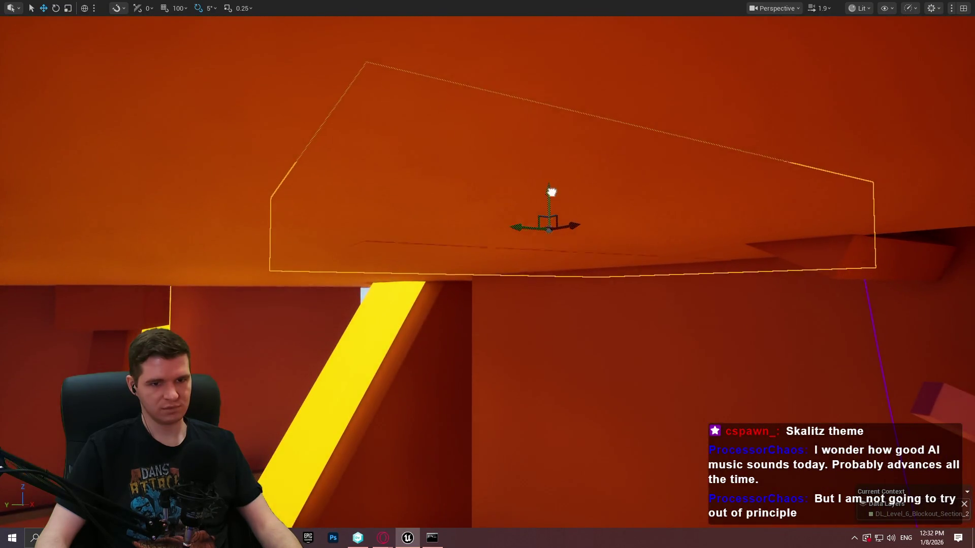
Step: Lift the large orange block higher and scale it down along Z into a thin slab
mouse_move(551, 192)
left_mouse_down()
mouse_move(560, 319)
mouse_move(492, 321)
left_mouse_up()
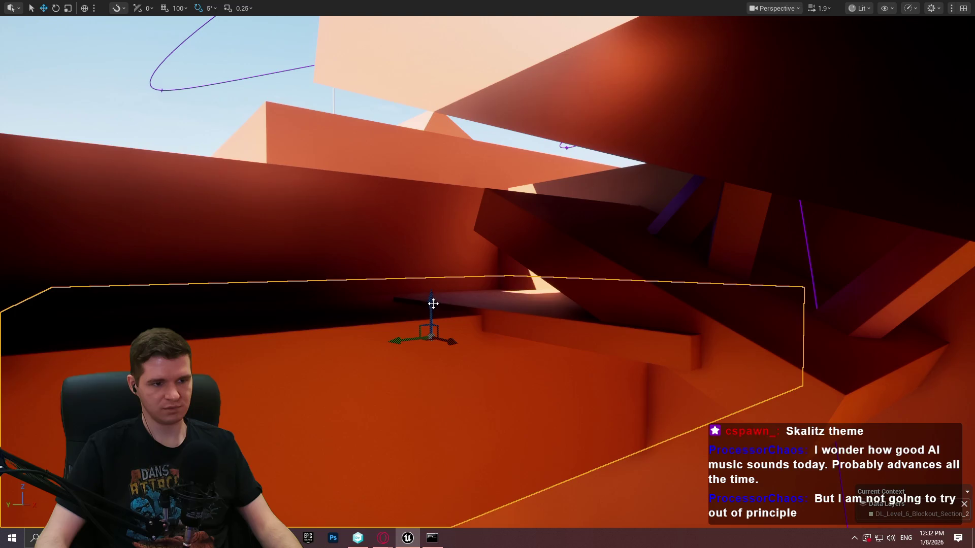
mouse_move(433, 303)
left_mouse_down()
mouse_move(425, 198)
mouse_move(442, 102)
mouse_move(453, 358)
left_mouse_up()
key("r")
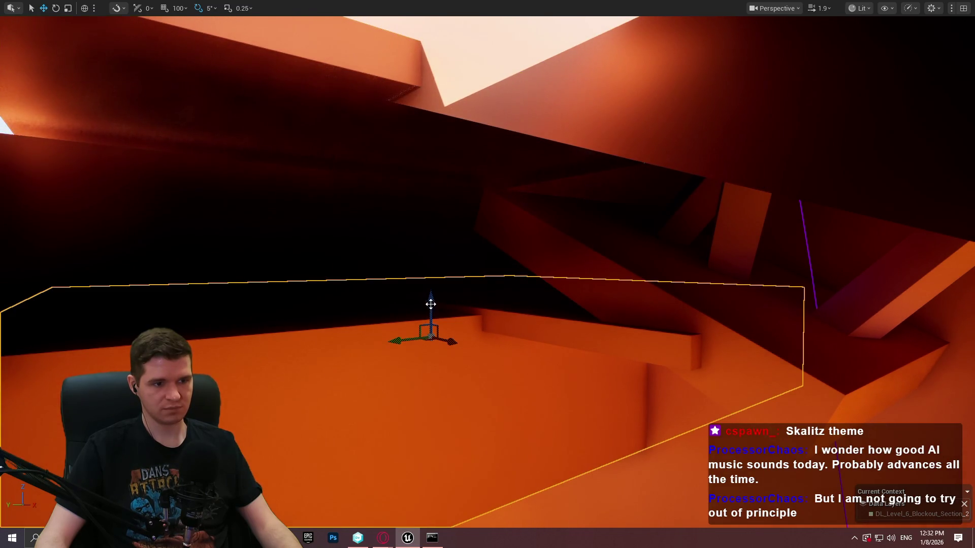
left_click_drag(430, 305, 426, 251)
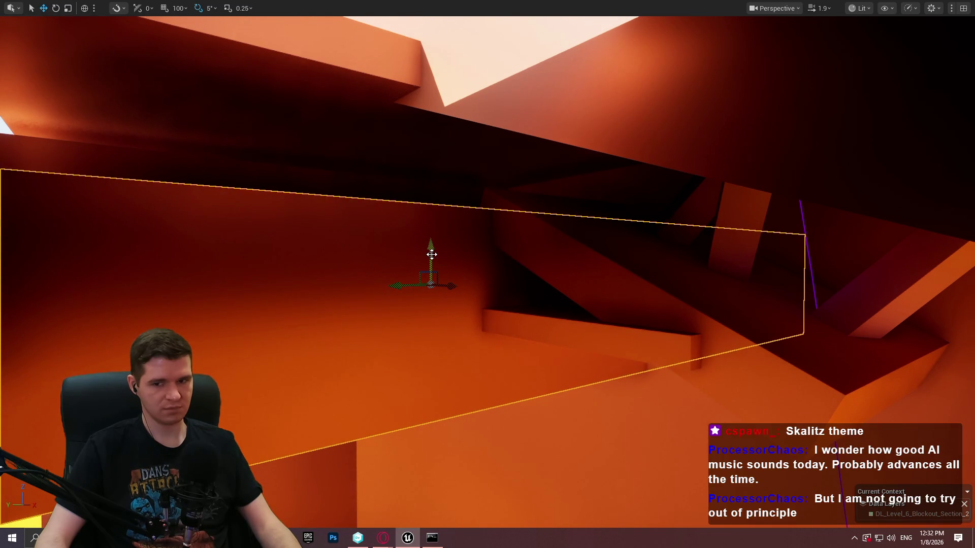
mouse_move(434, 250)
left_mouse_down()
mouse_move(435, 274)
mouse_move(424, 200)
mouse_move(423, 249)
mouse_move(589, 281)
left_mouse_up()
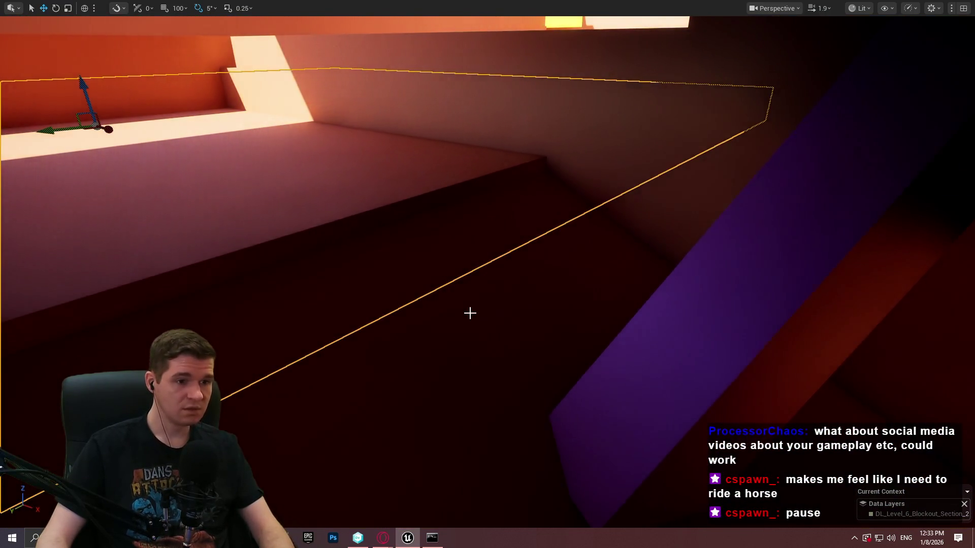
Step: Select the light in the passage and move its box closer and lower
left_click(470, 313)
left_click_drag(469, 314, 316, 183)
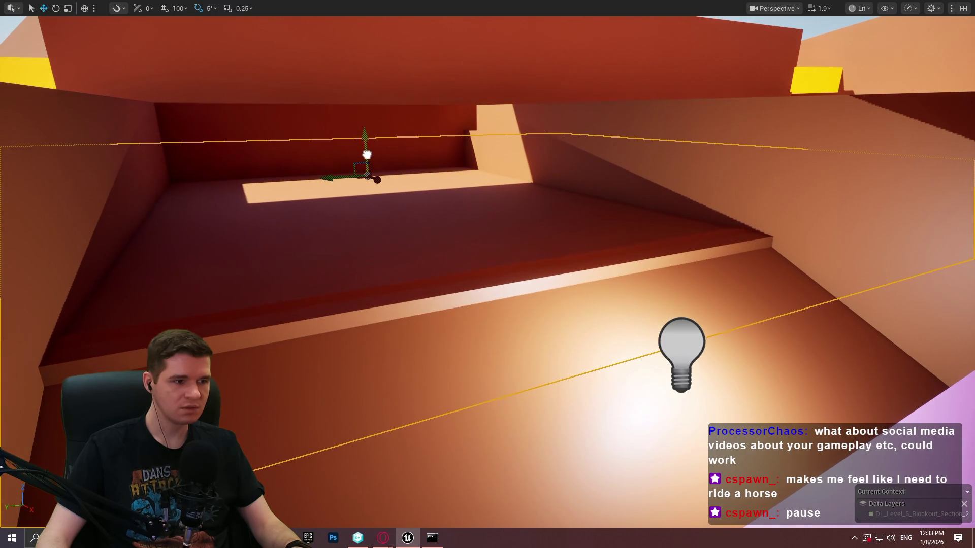
left_click_drag(684, 352, 685, 352)
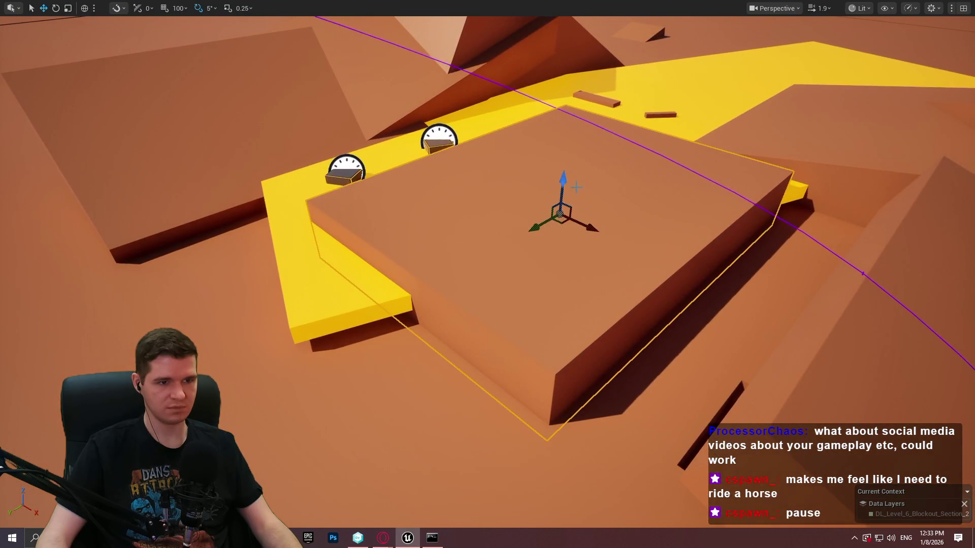
mouse_move(556, 223)
left_mouse_down()
mouse_move(543, 387)
mouse_move(488, 401)
left_mouse_up()
key("r")
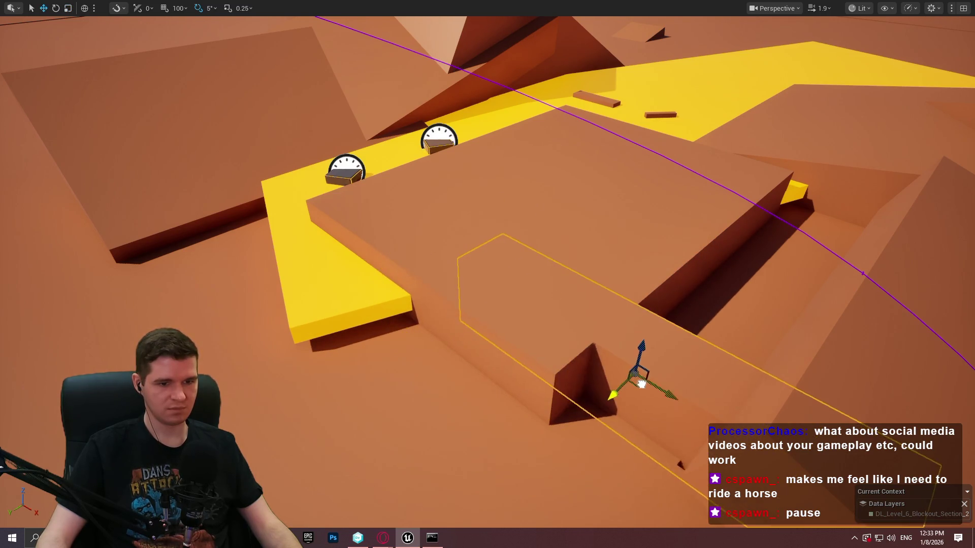
Step: Tilt the wall block 10° and slide it sideways along Y to reshape the lit passage
key("w")
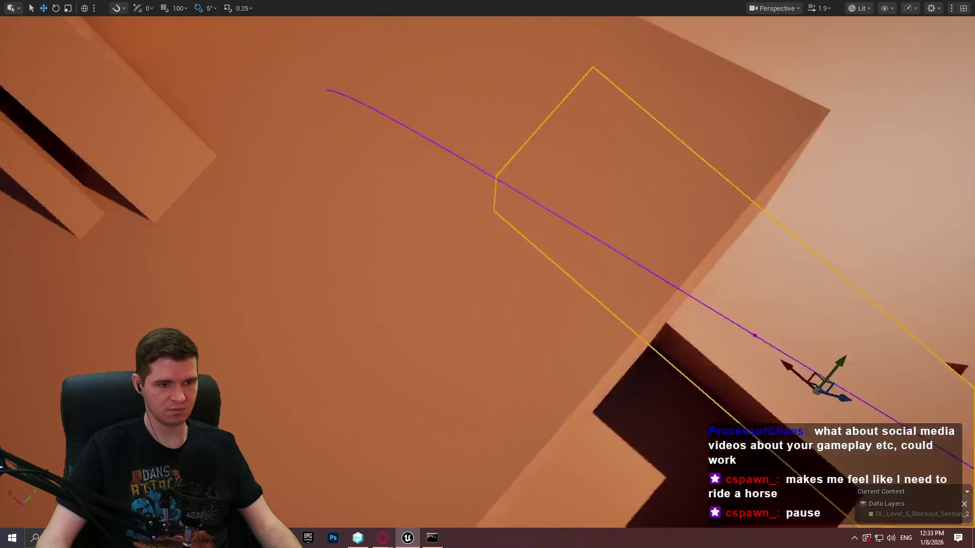
key("s")
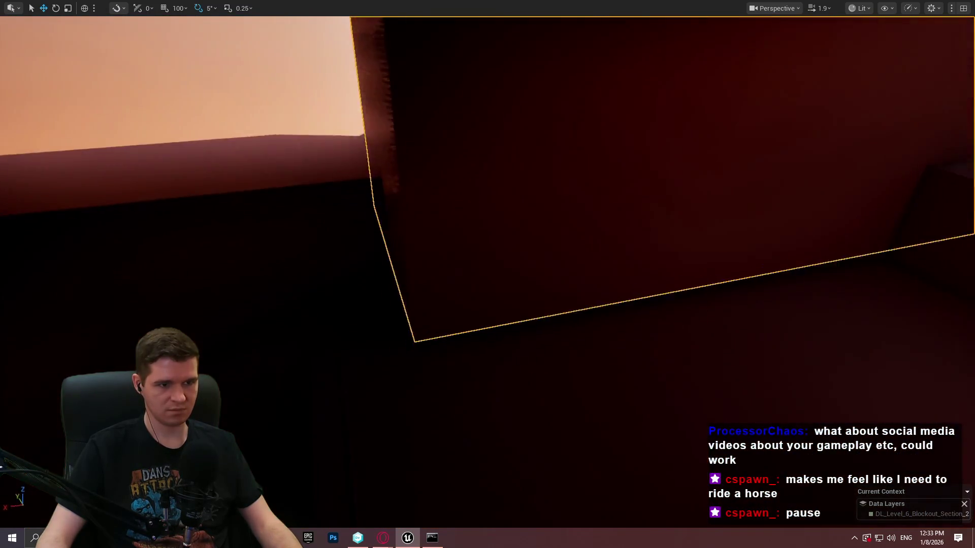
key("w")
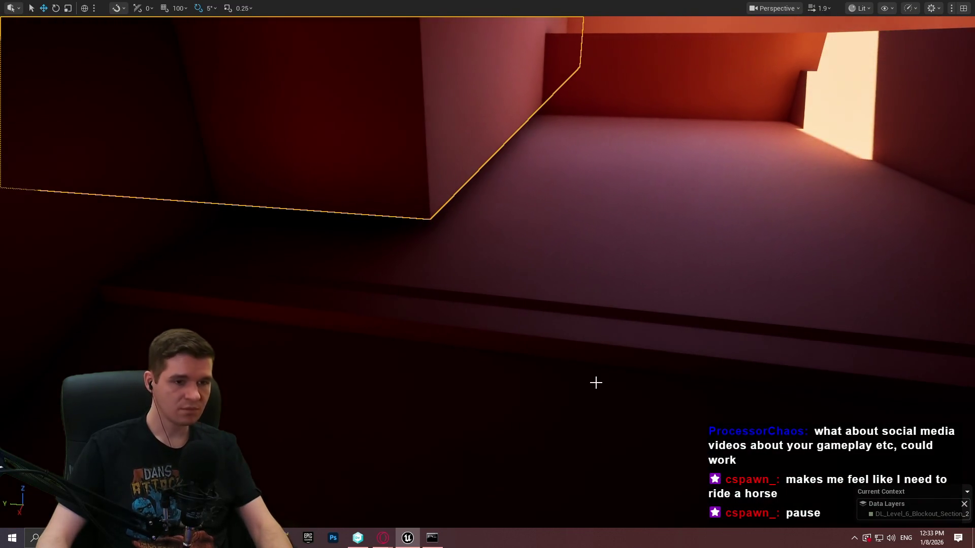
key("w")
key("e")
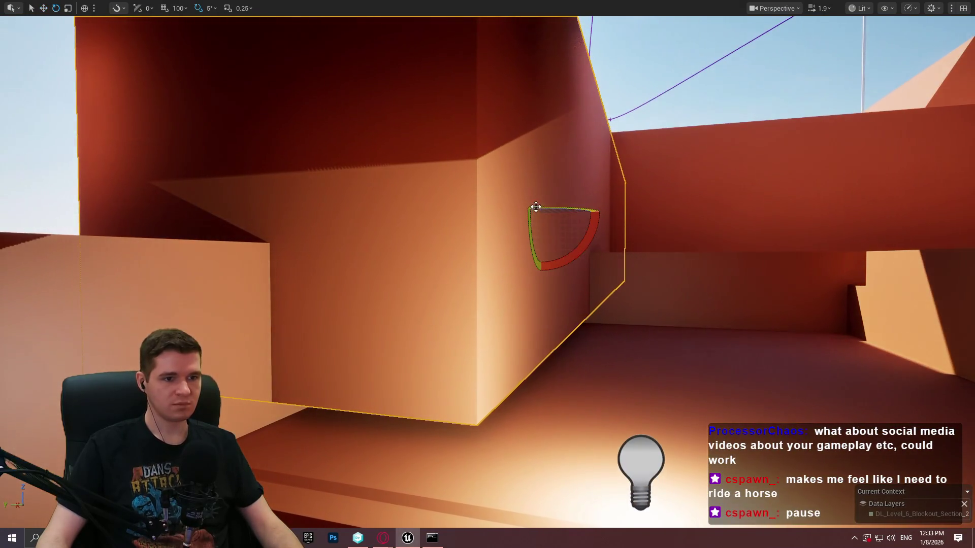
mouse_move(522, 209)
left_mouse_down()
mouse_move(501, 211)
mouse_move(584, 219)
mouse_move(660, 208)
left_mouse_up()
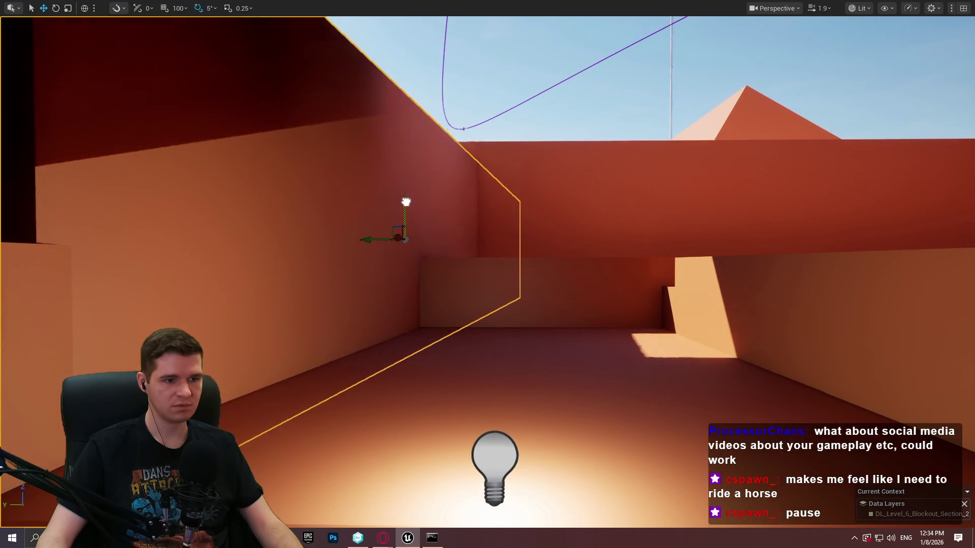
mouse_move(370, 238)
left_mouse_down()
mouse_move(558, 235)
mouse_move(632, 248)
mouse_move(653, 239)
mouse_move(660, 264)
mouse_move(685, 224)
left_mouse_up()
mouse_move(511, 170)
left_mouse_down()
mouse_move(450, 175)
mouse_move(477, 153)
mouse_move(542, 171)
mouse_move(498, 148)
mouse_move(506, 161)
left_mouse_up()
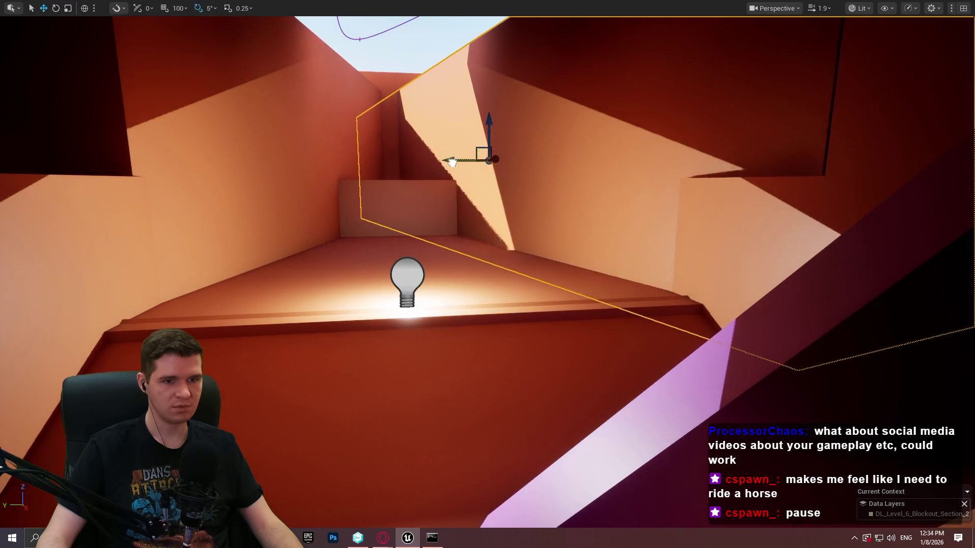
mouse_move(476, 156)
left_mouse_down()
mouse_move(383, 158)
mouse_move(398, 169)
mouse_move(373, 145)
mouse_move(500, 133)
mouse_move(599, 220)
mouse_move(656, 141)
mouse_move(887, 429)
mouse_move(751, 348)
mouse_move(616, 137)
mouse_move(535, 138)
mouse_move(337, 174)
mouse_move(512, 235)
mouse_move(419, 483)
mouse_move(345, 323)
mouse_move(492, 305)
mouse_move(496, 217)
mouse_move(528, 173)
left_mouse_up()
right_click(413, 372)
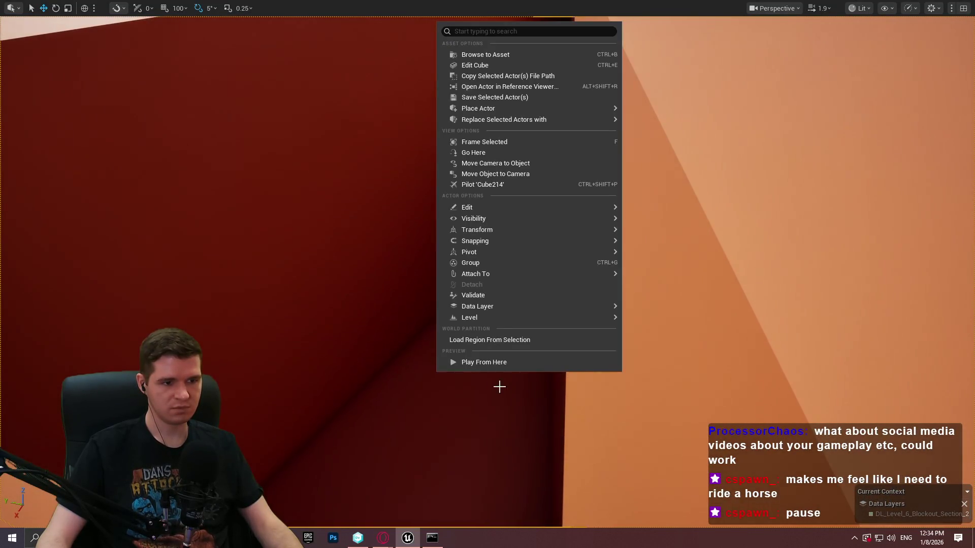
Step: Play from here, running the mannequin over walls and ledges into the narrow corridor, then stop
left_click(532, 357)
key("w")
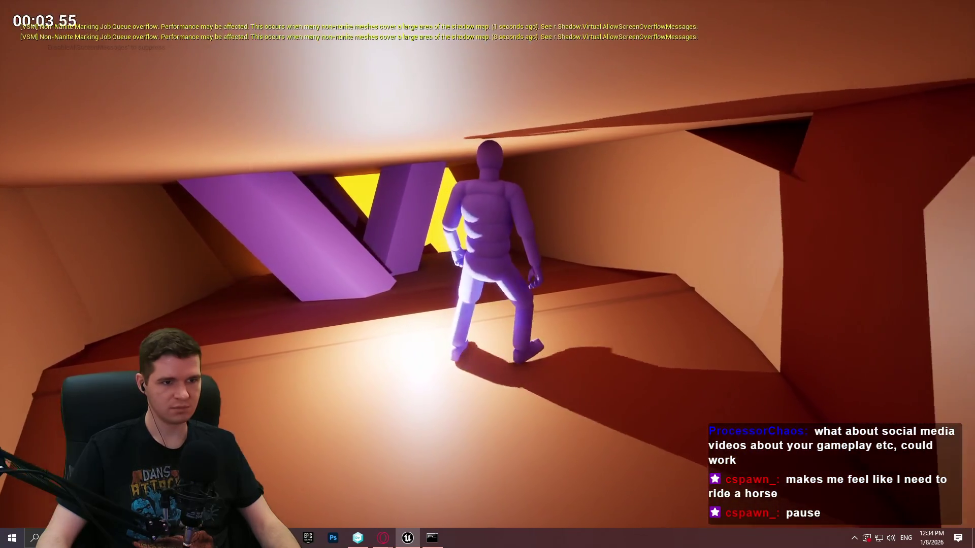
key("space")
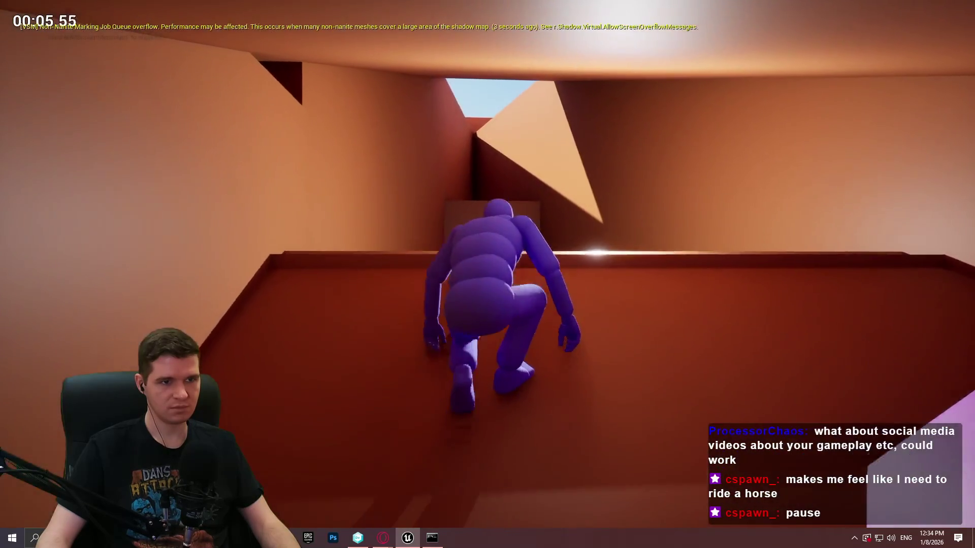
key("w")
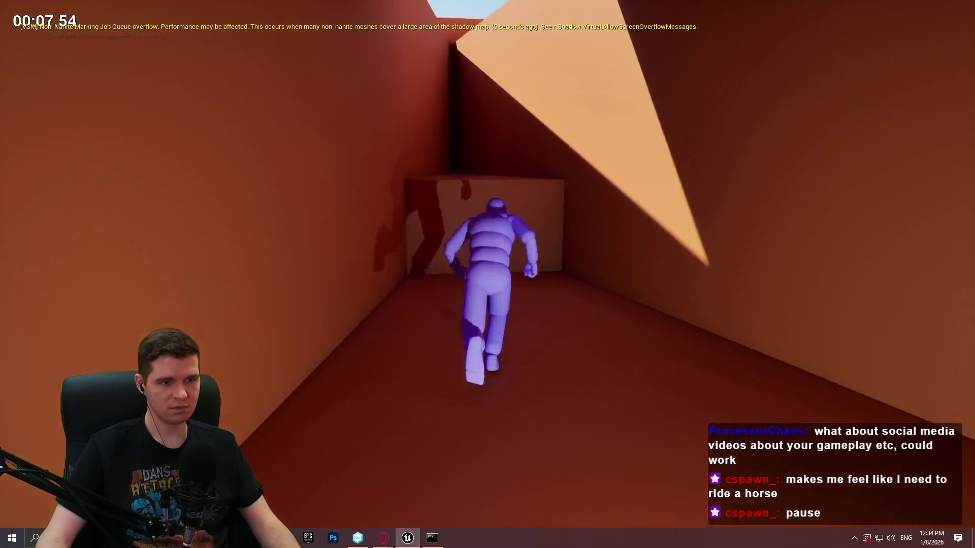
key("space")
key("w")
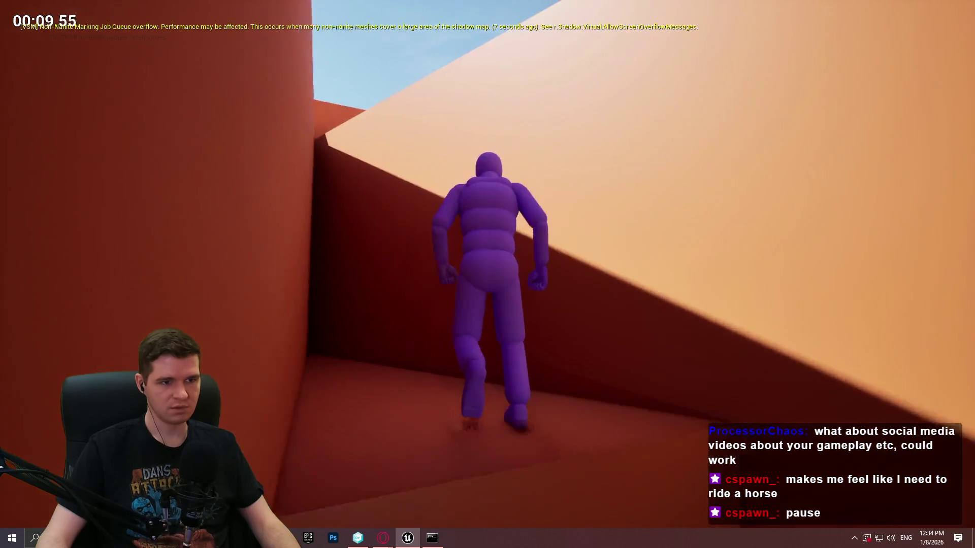
key("space")
key("w")
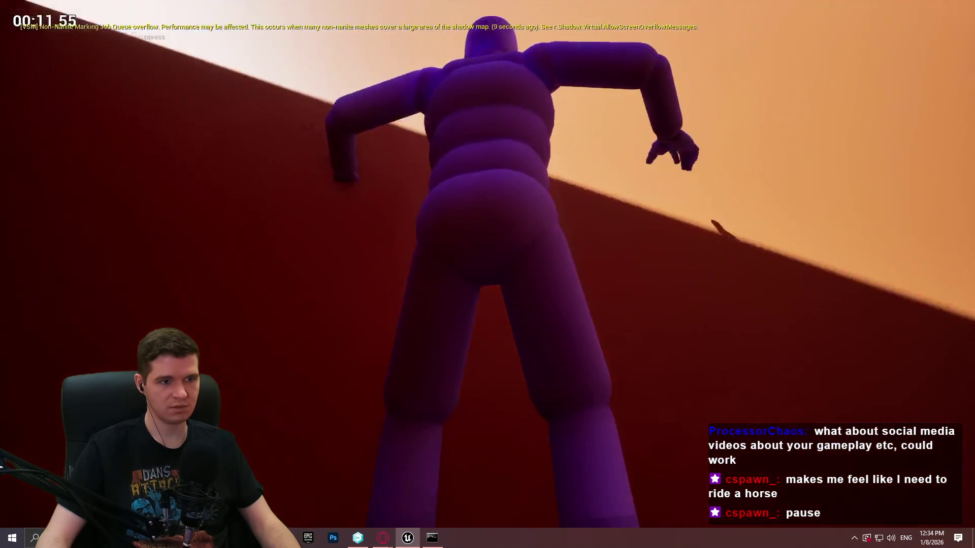
key("w")
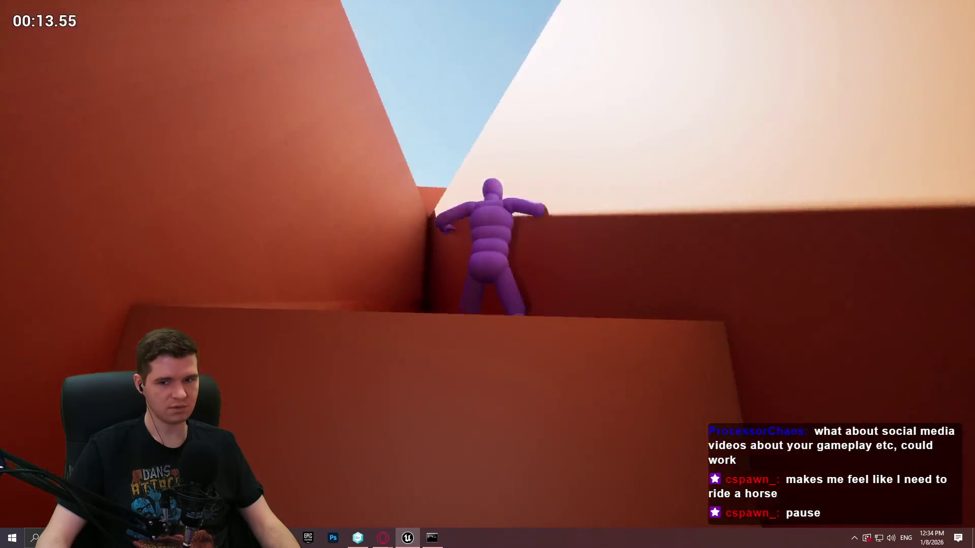
key("Escape")
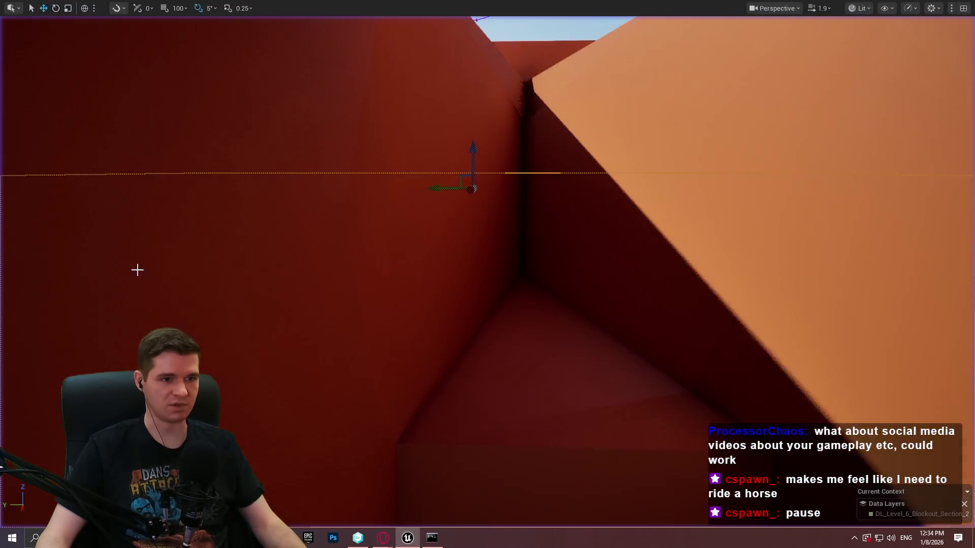
Step: Select the large orange slab and scale it narrower along its width
left_click_drag(550, 383, 565, 370)
mouse_move(517, 343)
left_mouse_down()
mouse_move(325, 375)
mouse_move(493, 125)
mouse_move(649, 125)
left_mouse_up()
left_click(325, 376)
key("r")
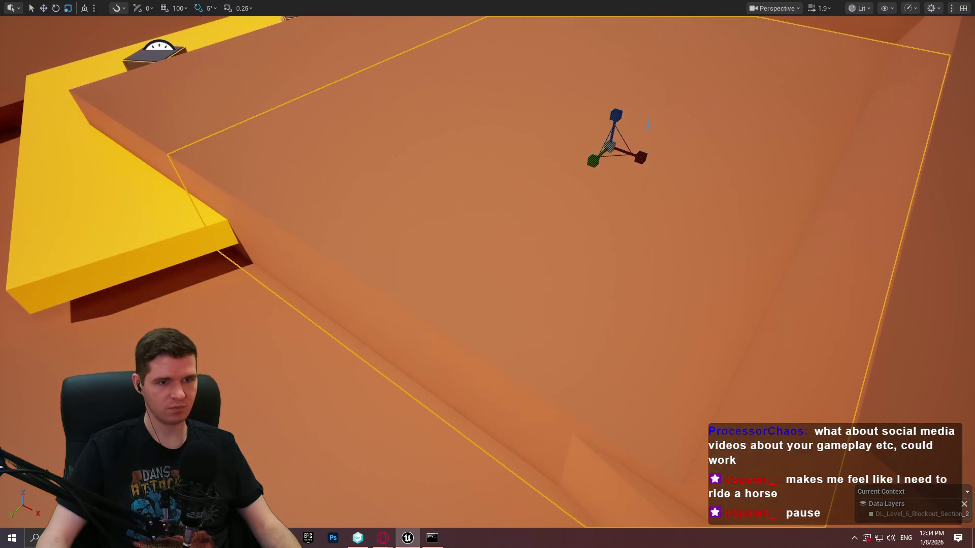
mouse_move(589, 159)
left_mouse_down()
mouse_move(597, 172)
mouse_move(604, 162)
left_mouse_up()
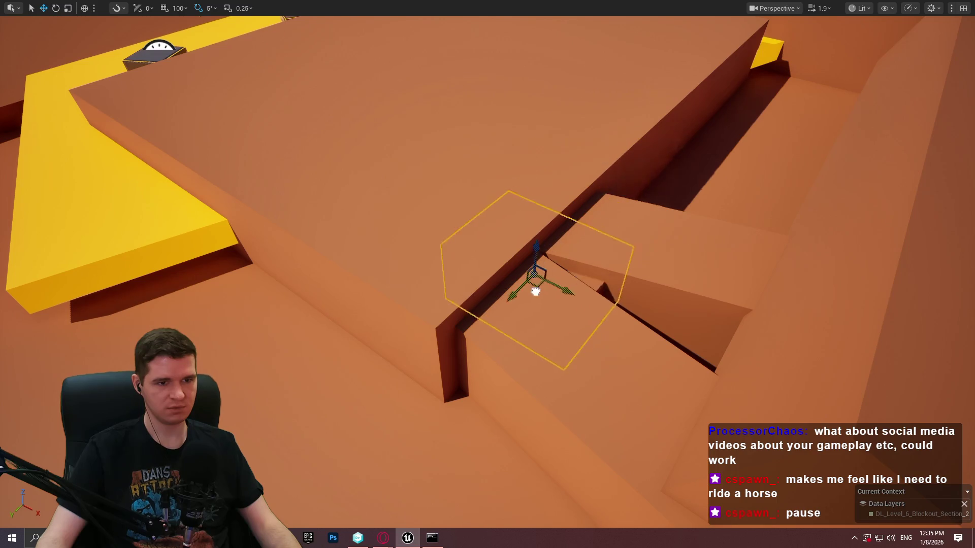
Step: Raise the narrowed slab up on Z, clear of the wall gap
mouse_move(536, 299)
left_mouse_down()
mouse_move(508, 208)
mouse_move(482, 201)
mouse_move(460, 209)
left_mouse_up()
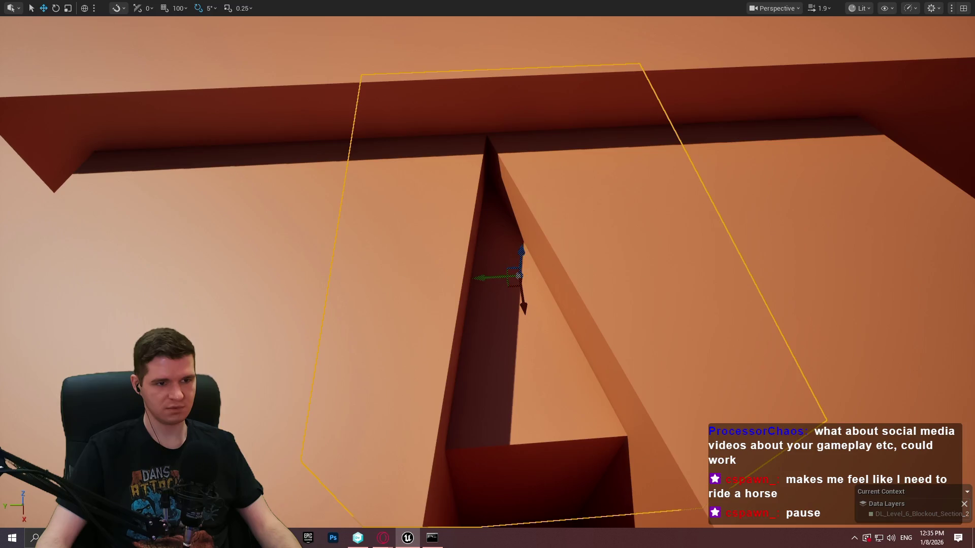
left_click_drag(526, 269, 526, 262)
mouse_move(515, 230)
left_mouse_down()
mouse_move(520, 198)
mouse_move(518, 243)
mouse_move(527, 194)
left_mouse_up()
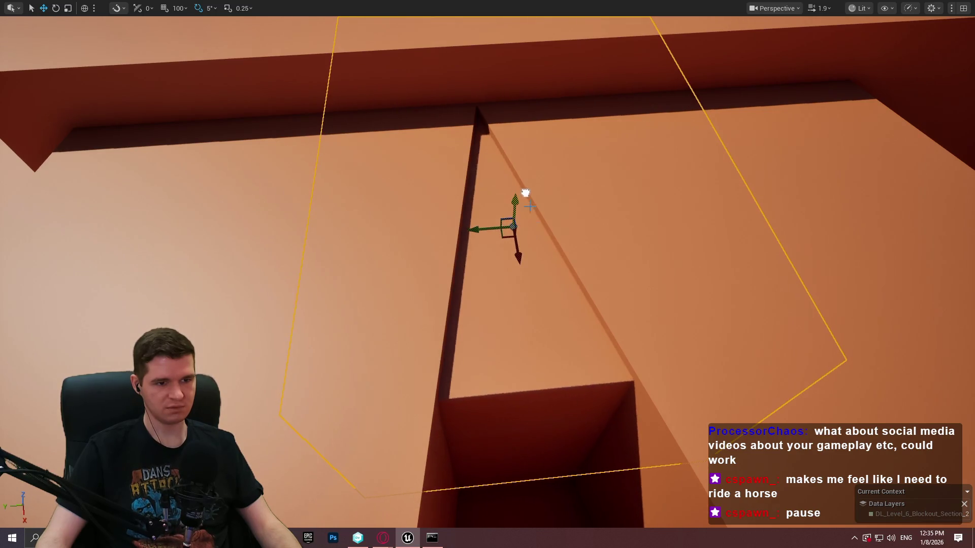
left_click_drag(508, 241, 493, 129)
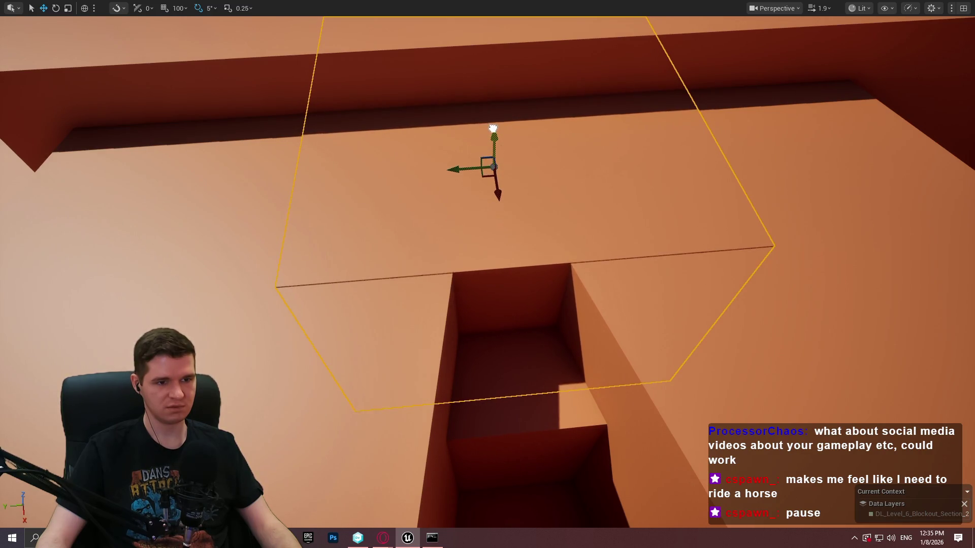
mouse_move(492, 128)
left_mouse_down()
mouse_move(559, 377)
mouse_move(474, 316)
mouse_move(518, 322)
mouse_move(363, 467)
mouse_move(488, 315)
mouse_move(487, 295)
mouse_move(487, 325)
mouse_move(478, 305)
mouse_move(518, 320)
mouse_move(488, 305)
mouse_move(477, 315)
mouse_move(487, 330)
mouse_move(508, 295)
mouse_move(478, 345)
mouse_move(577, 226)
left_mouse_up()
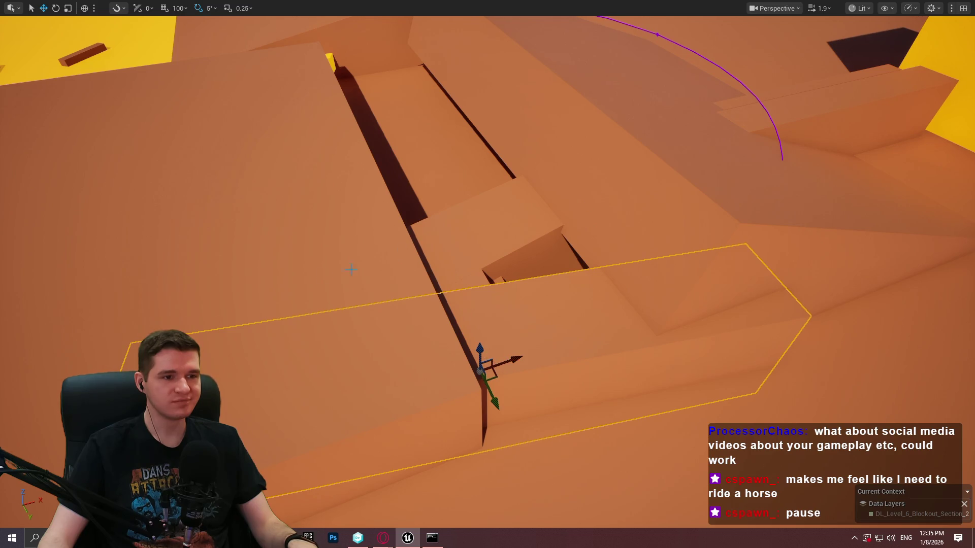
Step: Slide the orange slab across the level and to the right along X
left_click_drag(177, 234, 608, 198)
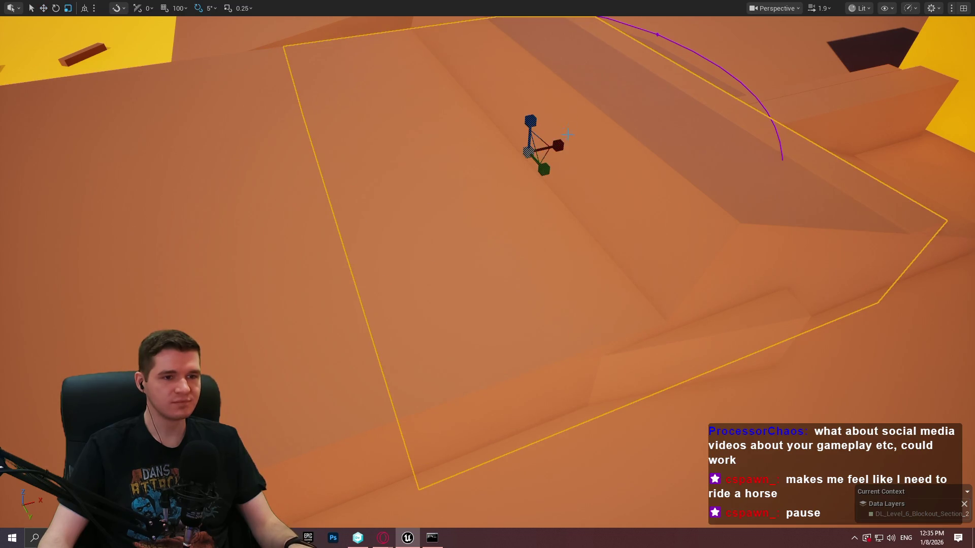
left_click_drag(567, 134, 508, 172)
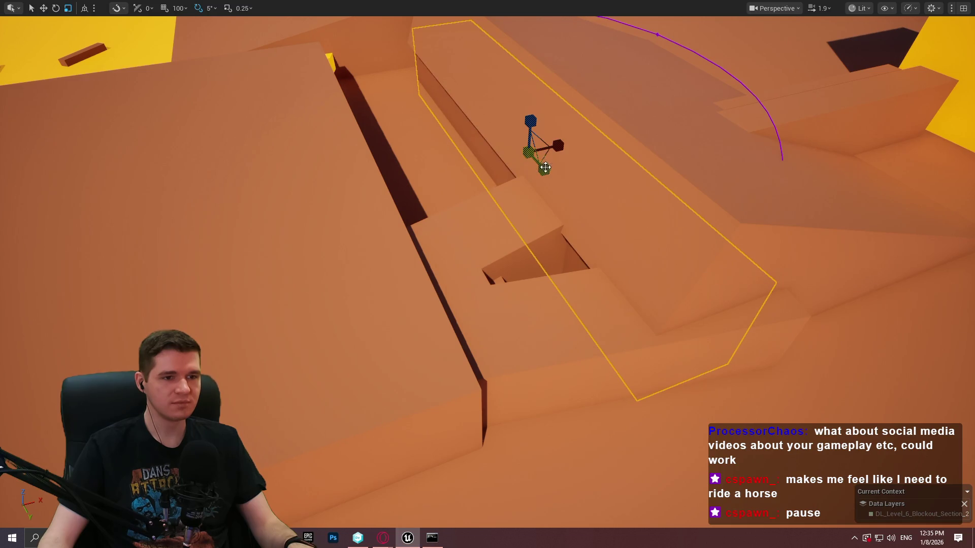
mouse_move(544, 153)
left_mouse_down()
mouse_move(571, 267)
mouse_move(552, 148)
mouse_move(564, 177)
mouse_move(583, 157)
mouse_move(580, 174)
mouse_move(599, 178)
mouse_move(696, 196)
mouse_move(720, 188)
left_mouse_up()
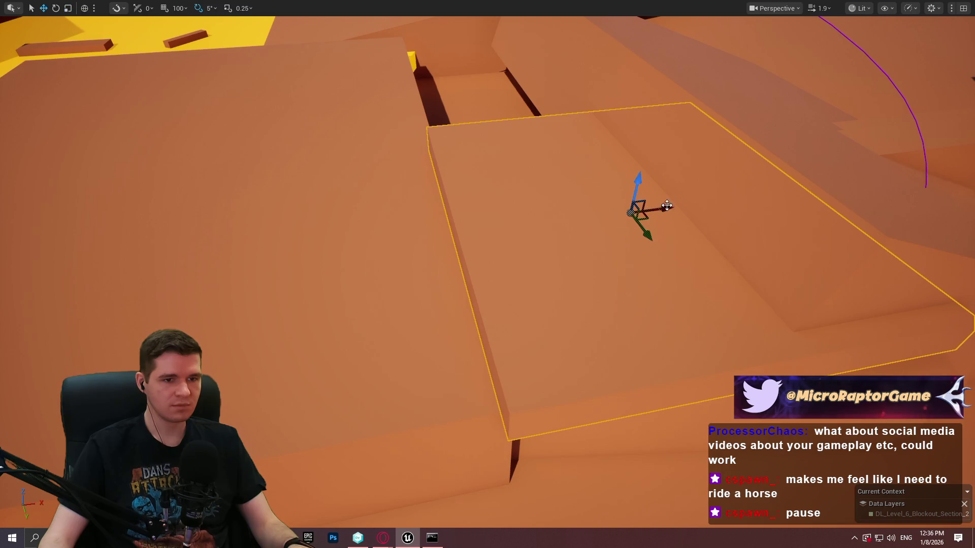
mouse_move(666, 206)
left_mouse_down()
mouse_move(759, 191)
mouse_move(716, 201)
left_mouse_up()
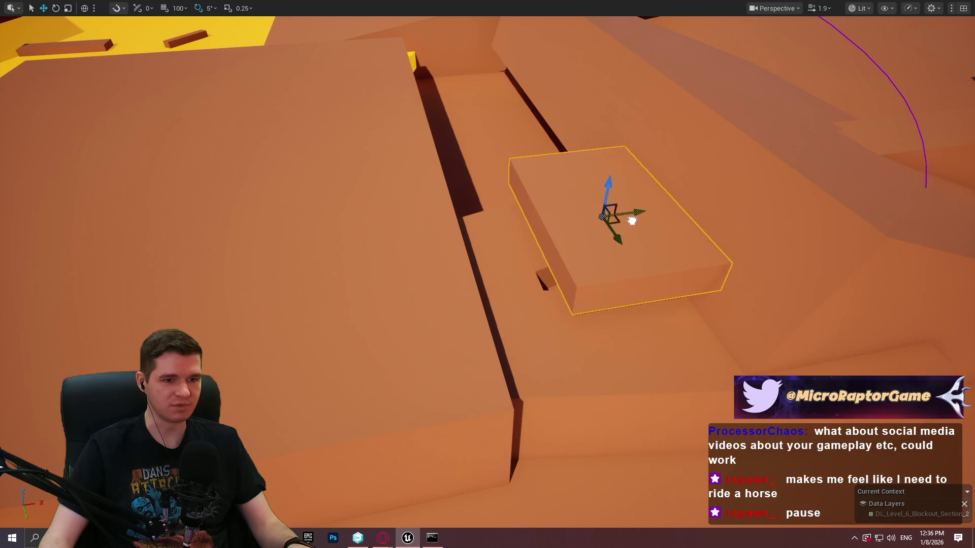
Step: Frame the slab, make a copy of it, and rotate the copy -5° about Z
key("w")
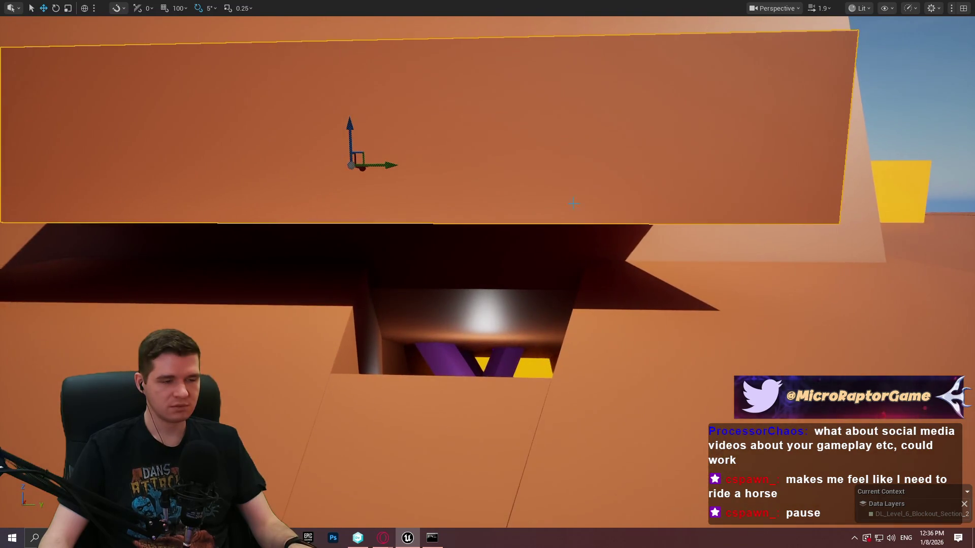
key("e")
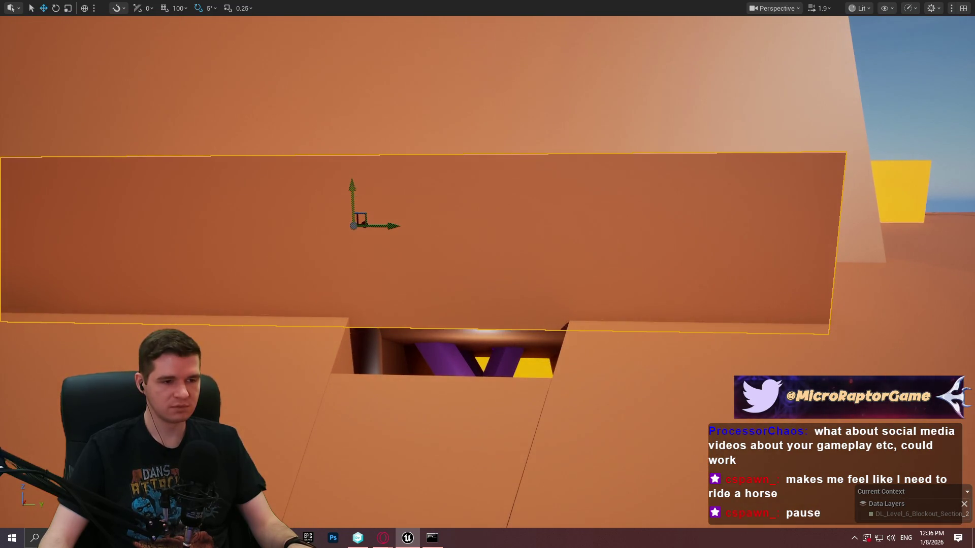
key("f")
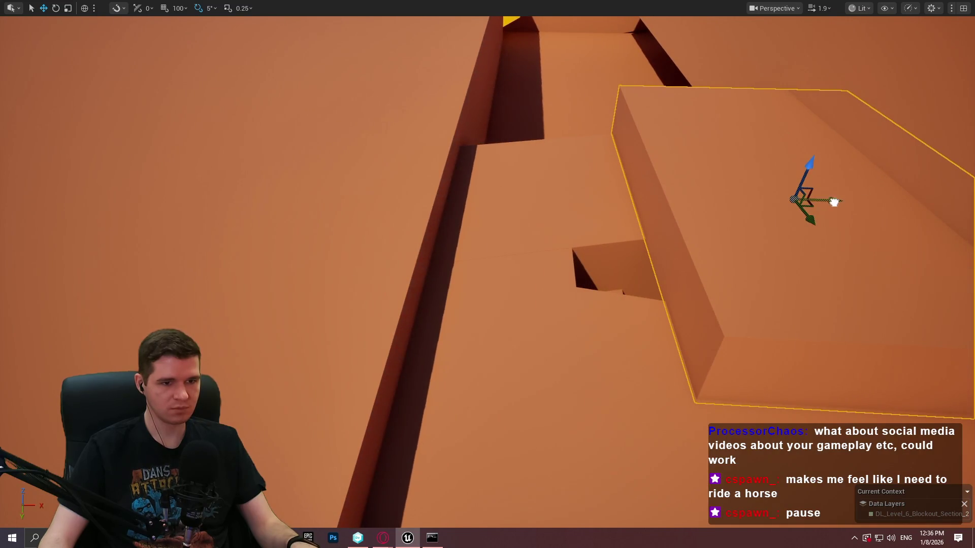
mouse_move(834, 202)
left_mouse_down()
mouse_move(316, 212)
mouse_move(429, 222)
mouse_move(442, 190)
mouse_move(454, 192)
left_mouse_up()
key("e")
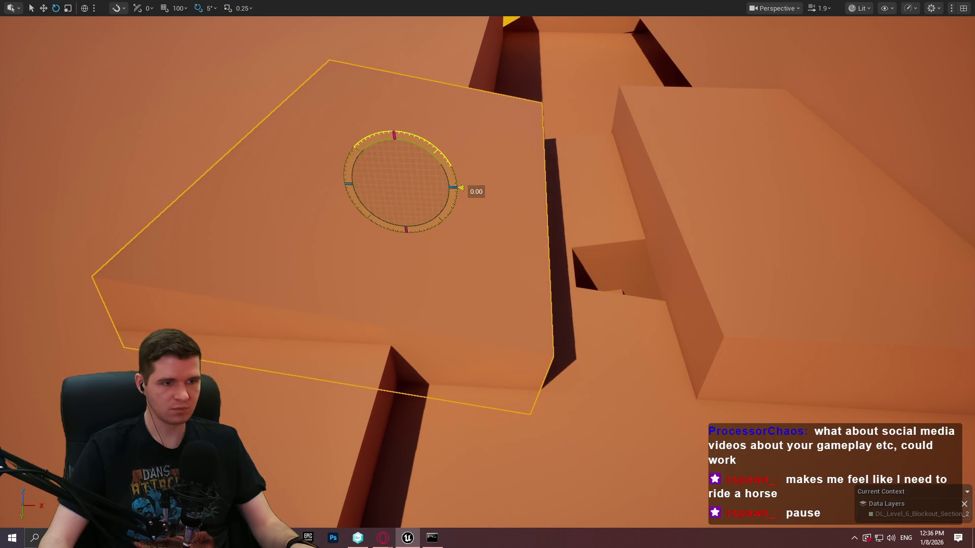
left_click_drag(460, 187, 460, 191)
Step: Readjust the slab's height, rotate it 5° around vertical, and slide it along X
mouse_move(396, 151)
left_mouse_down()
mouse_move(435, 202)
mouse_move(451, 204)
left_mouse_up()
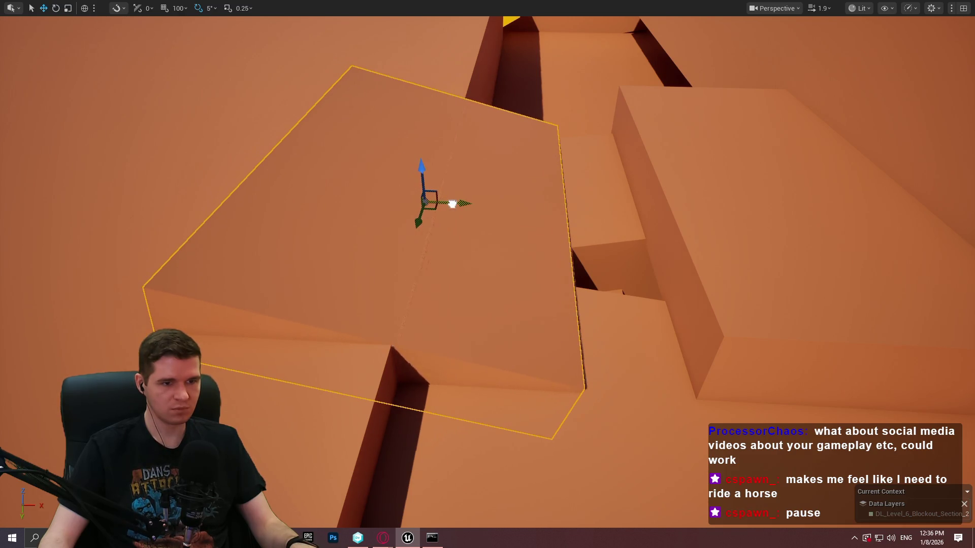
left_click_drag(423, 166, 428, 175)
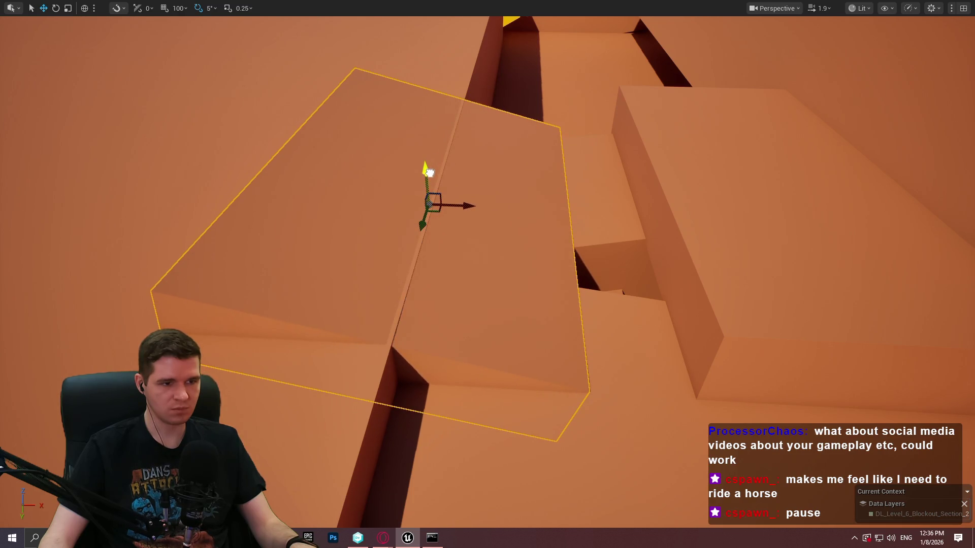
key("ctrl+z")
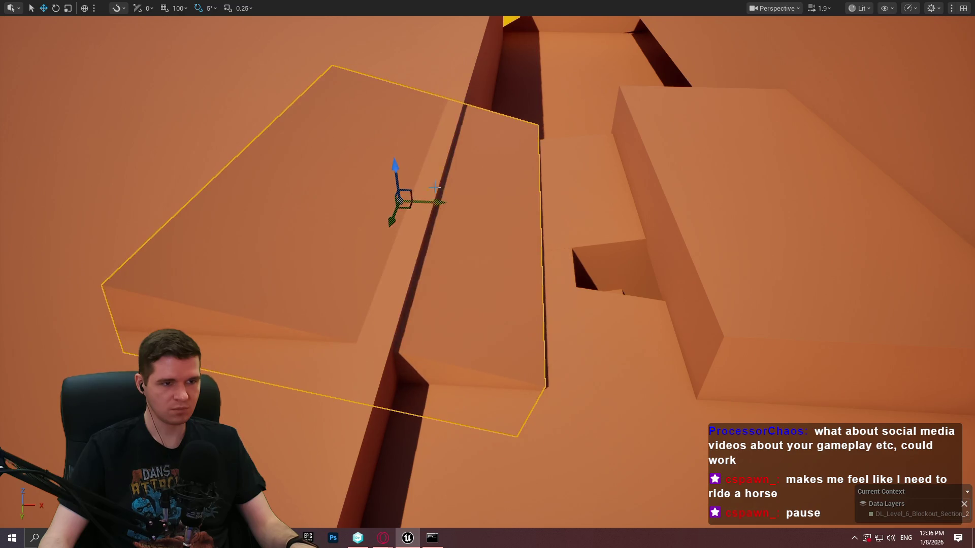
left_click_drag(426, 162, 437, 166)
mouse_move(437, 202)
left_mouse_down()
mouse_move(461, 202)
mouse_move(423, 163)
mouse_move(337, 174)
mouse_move(421, 168)
mouse_move(439, 151)
mouse_move(431, 162)
mouse_move(421, 152)
mouse_move(477, 175)
mouse_move(487, 168)
left_mouse_up()
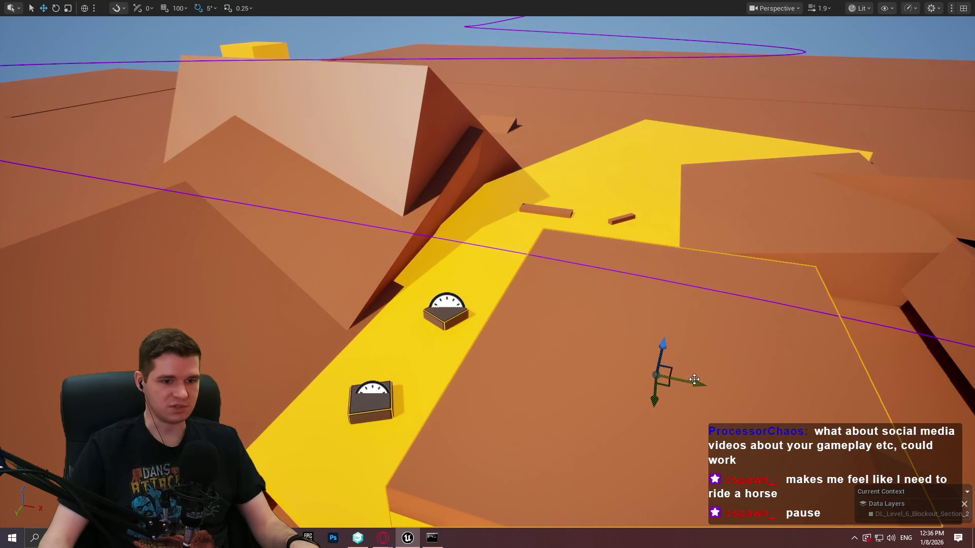
Step: Scale the left slab up into a large wall and move it toward the far corridor
left_click(468, 354)
left_click(229, 288)
key("r")
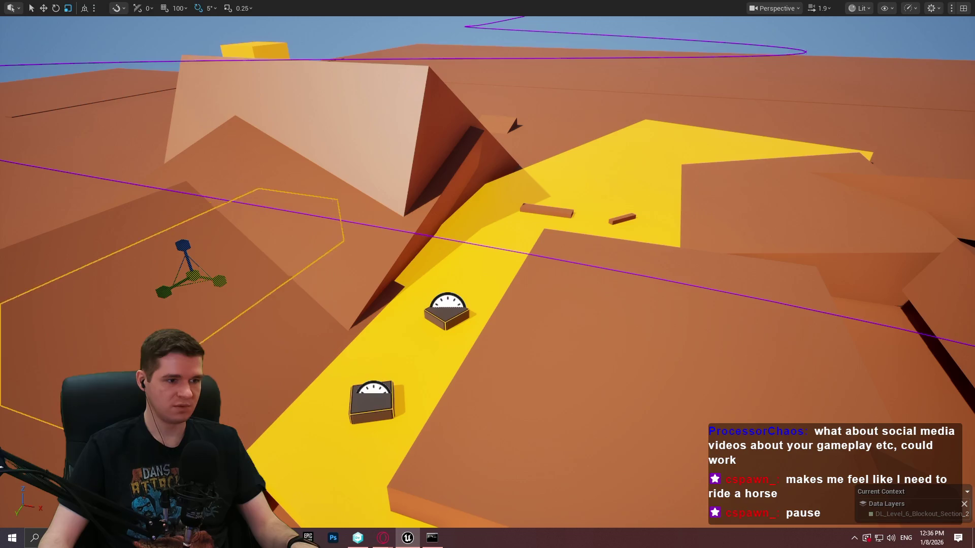
left_click_drag(182, 245, 191, 213)
key("w")
mouse_move(191, 277)
left_mouse_down()
mouse_move(162, 192)
mouse_move(71, 110)
left_mouse_up()
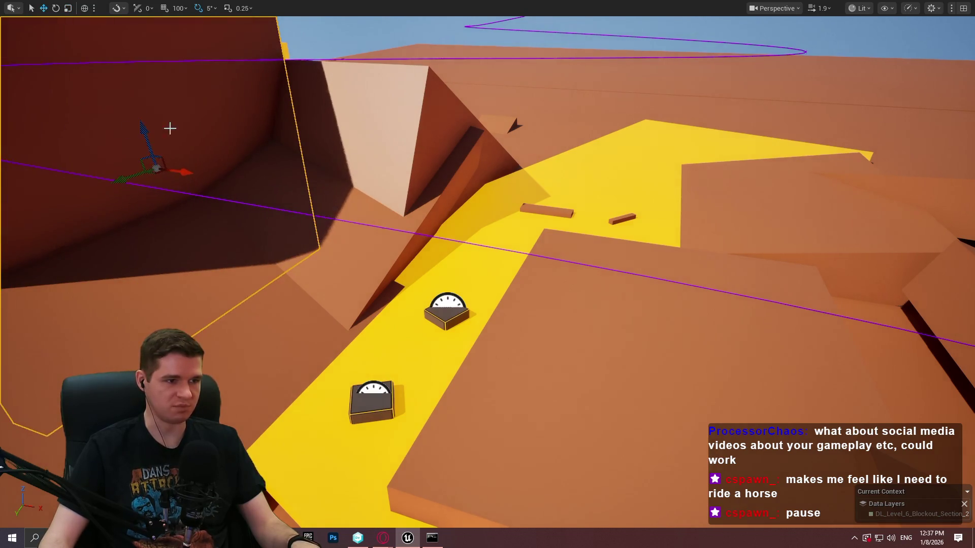
left_click_drag(170, 129, 322, 161)
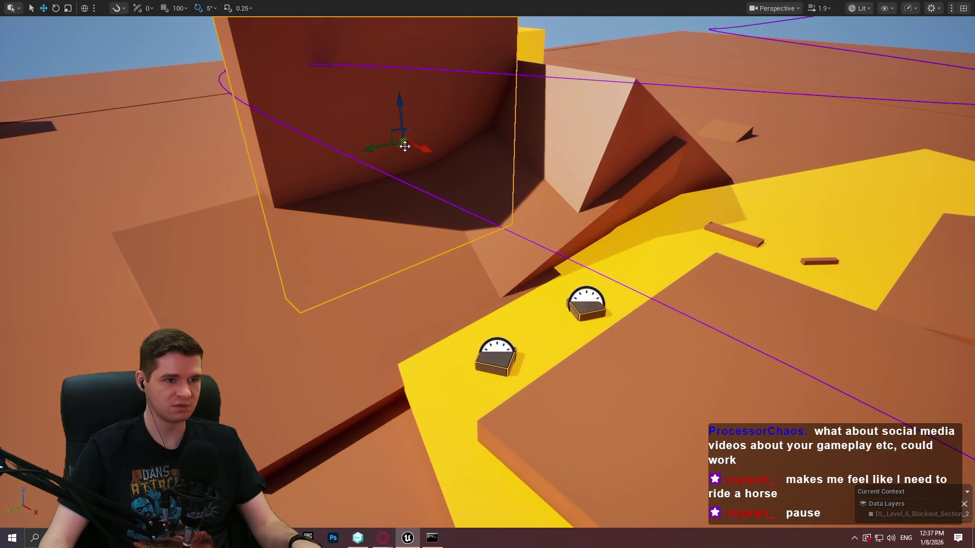
mouse_move(404, 146)
left_mouse_down()
mouse_move(629, 127)
mouse_move(766, 72)
mouse_move(711, 39)
mouse_move(758, 26)
mouse_move(847, 50)
left_mouse_up()
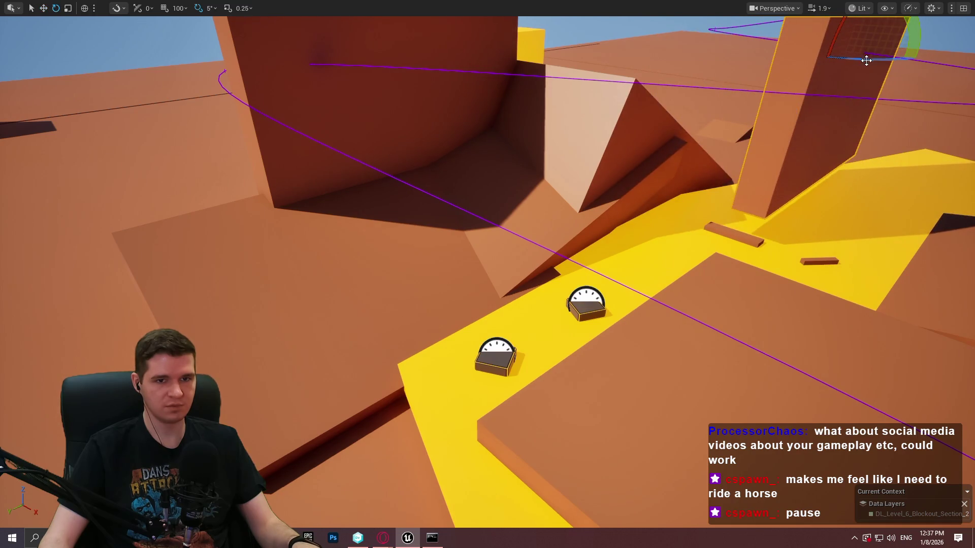
Step: Rotate the wall to -130°, reposition it, then turn it 65° and slide it along Y
left_click_drag(865, 61, 832, 60)
scroll(850, 76, "up", 3)
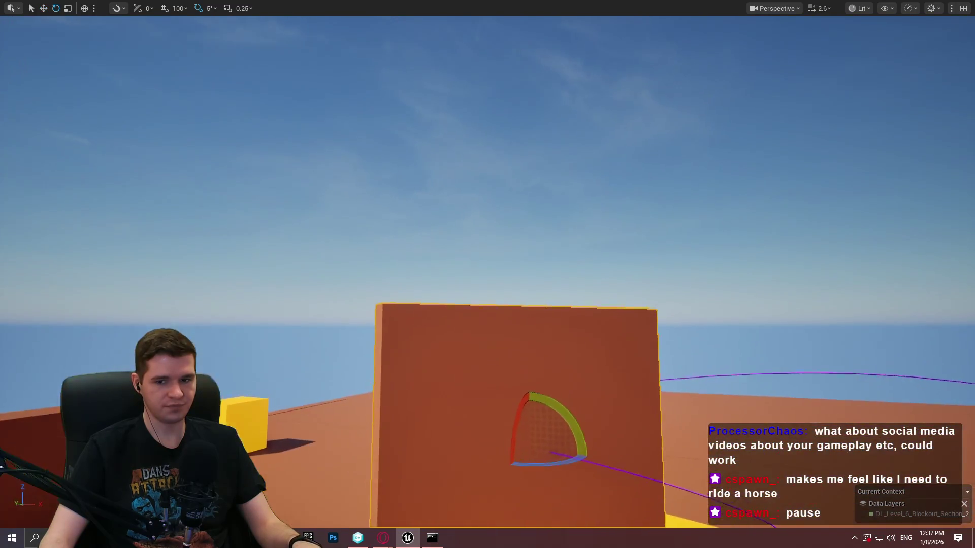
key("w")
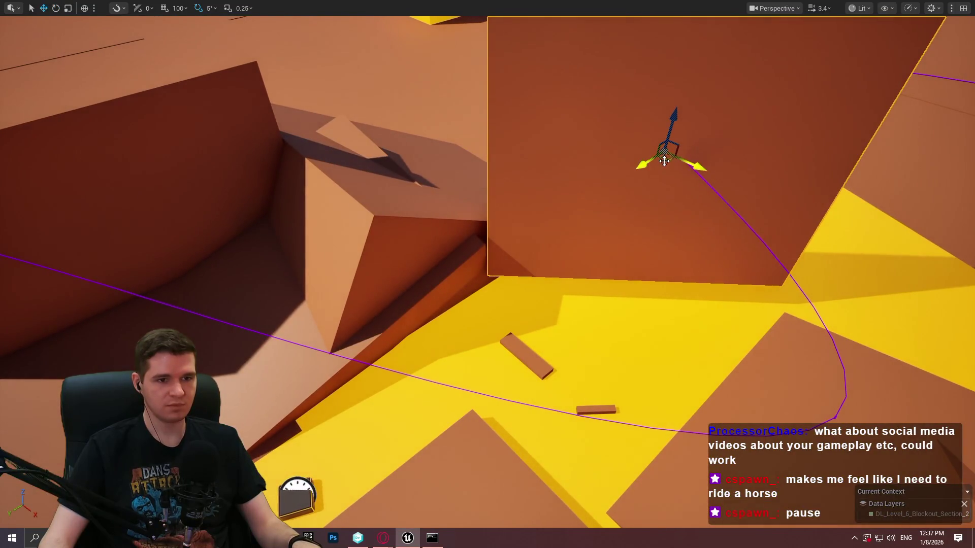
mouse_move(664, 161)
left_mouse_down()
mouse_move(626, 163)
mouse_move(639, 184)
left_mouse_up()
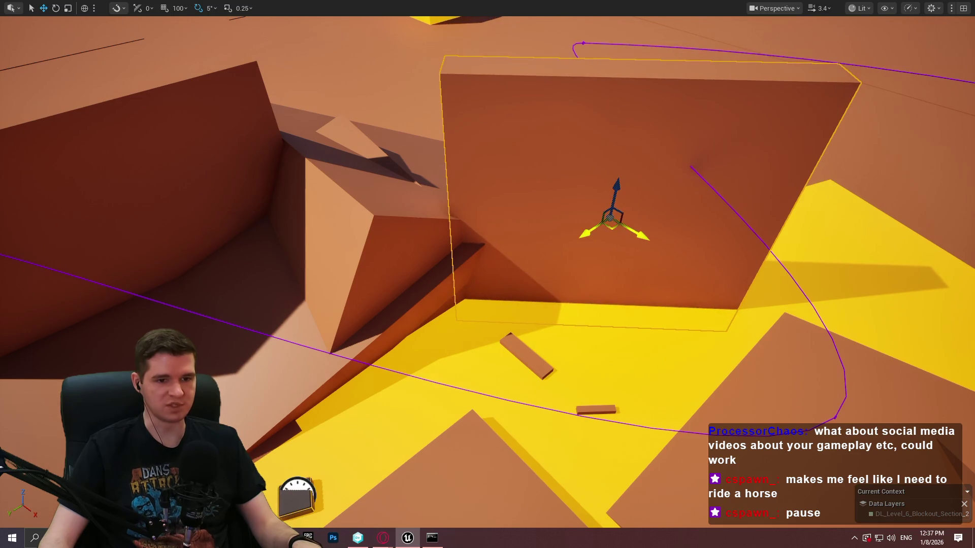
mouse_move(609, 233)
left_mouse_down()
mouse_move(619, 220)
mouse_move(674, 233)
left_mouse_up()
left_click_drag(619, 217, 606, 215)
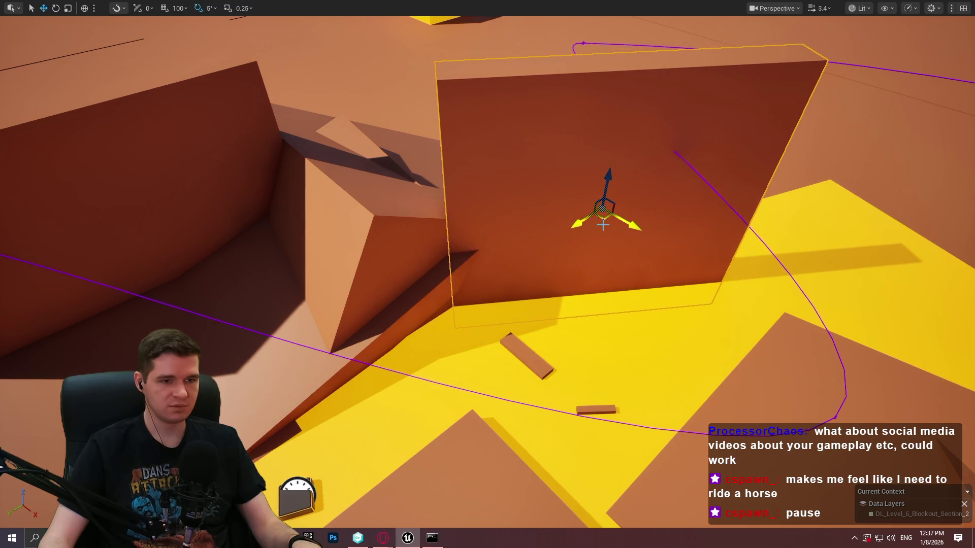
key("w")
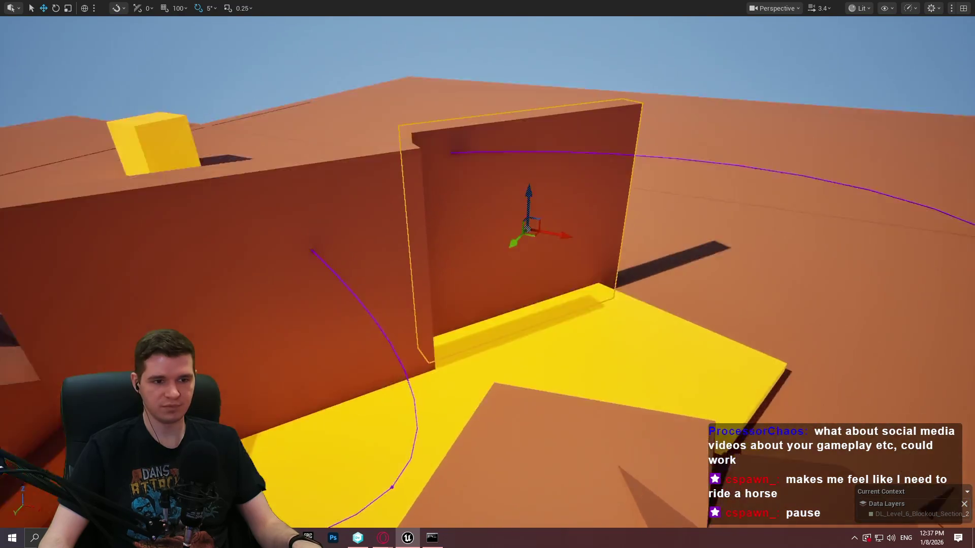
scroll(786, 148, "down", 3)
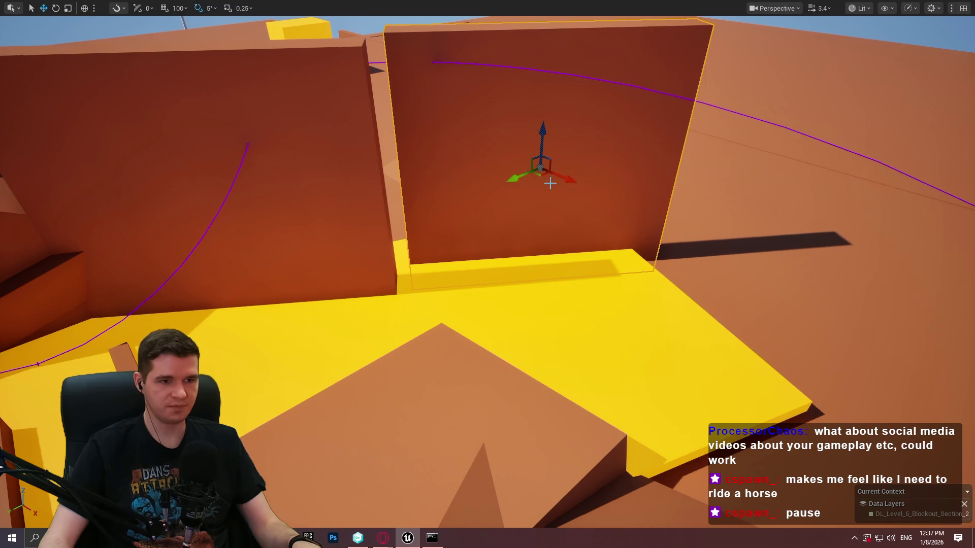
mouse_move(559, 192)
left_mouse_down()
mouse_move(507, 196)
mouse_move(659, 298)
mouse_move(592, 265)
mouse_move(522, 277)
mouse_move(640, 211)
left_mouse_up()
mouse_move(705, 198)
left_mouse_down()
mouse_move(674, 214)
mouse_move(685, 203)
mouse_move(699, 250)
mouse_move(685, 226)
mouse_move(736, 210)
mouse_move(714, 217)
mouse_move(744, 226)
mouse_move(729, 239)
mouse_move(733, 224)
left_mouse_up()
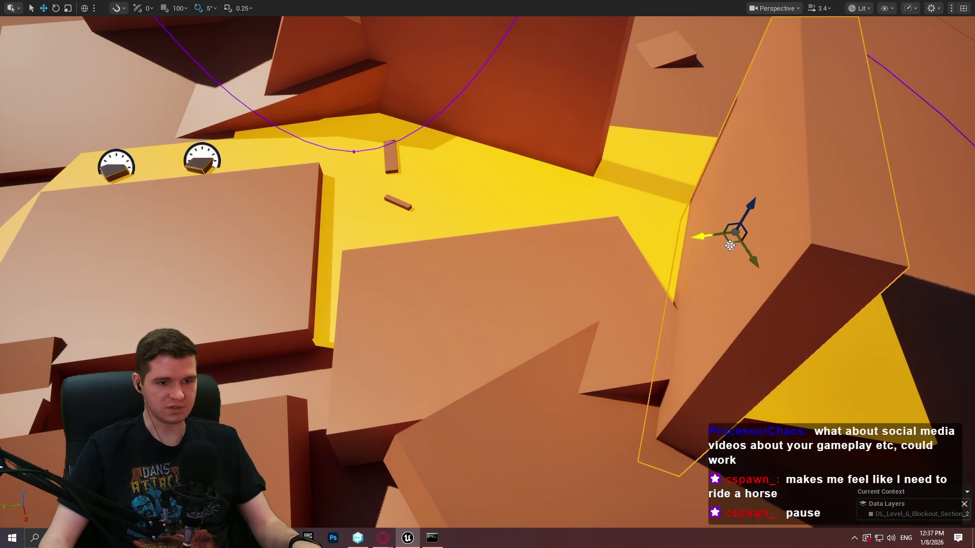
Step: Rotate the slab -85° upright and slide it right along the orange wall
key("w")
key("s")
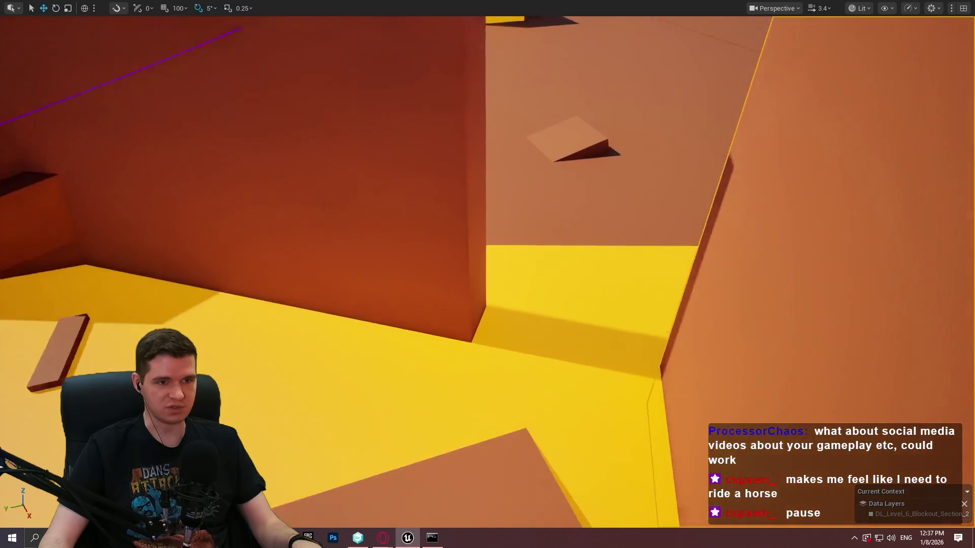
key("a")
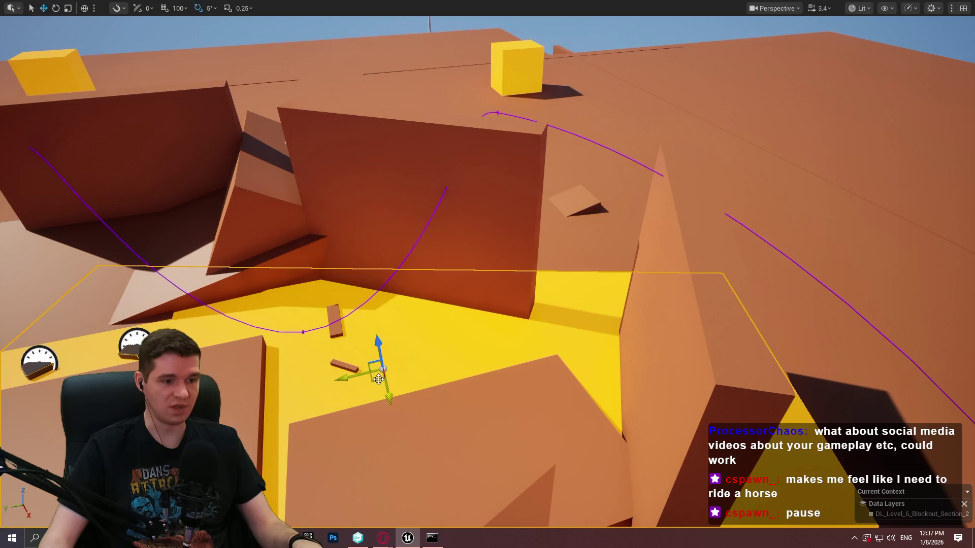
mouse_move(378, 379)
left_mouse_down()
mouse_move(505, 216)
mouse_move(628, 216)
mouse_move(611, 246)
mouse_move(680, 204)
mouse_move(641, 181)
mouse_move(648, 187)
mouse_move(472, 164)
left_mouse_up()
key("e")
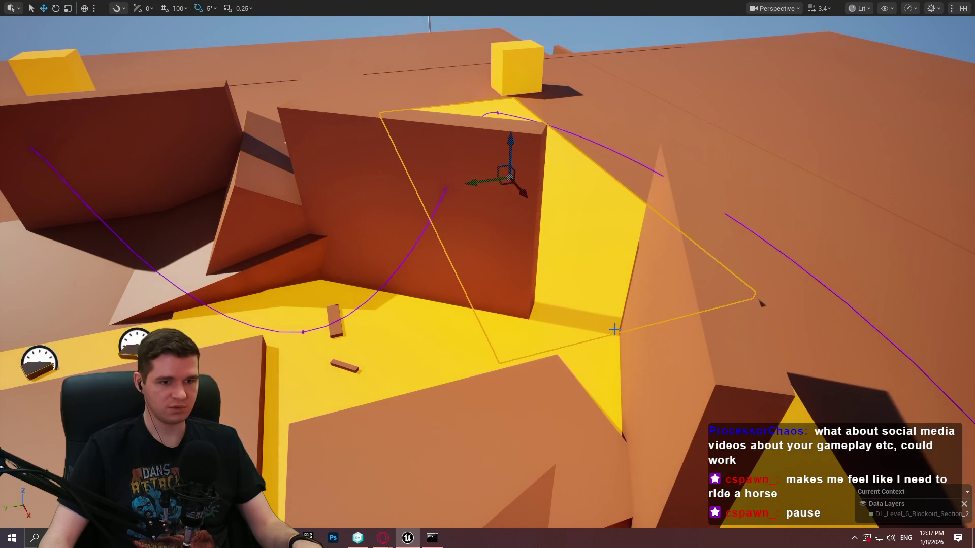
mouse_move(657, 376)
left_mouse_down()
mouse_move(615, 220)
mouse_move(676, 240)
left_mouse_up()
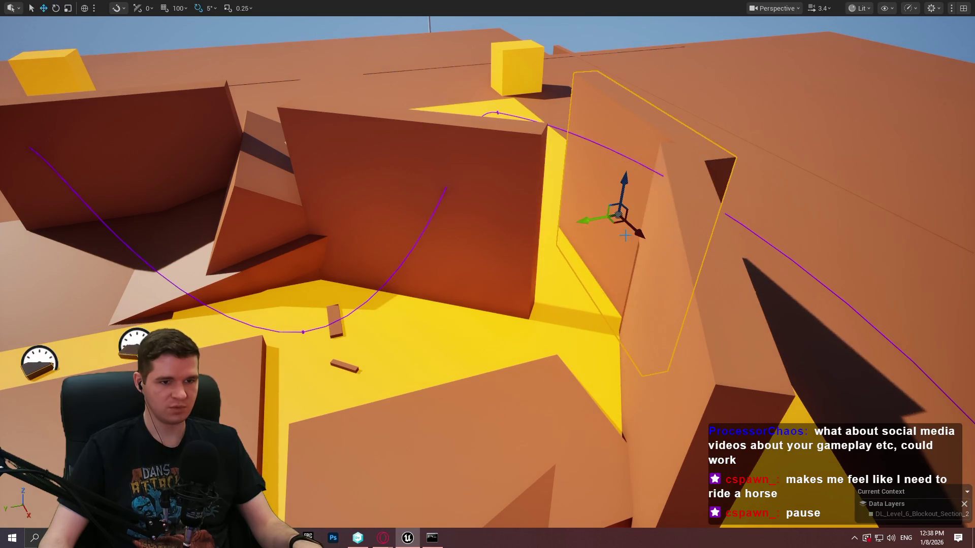
mouse_move(615, 224)
left_mouse_down()
mouse_move(607, 218)
mouse_move(683, 202)
mouse_move(736, 222)
left_mouse_up()
Step: Undo a bad slide, readjust the upright slab along Y, and nudge it right
key("e")
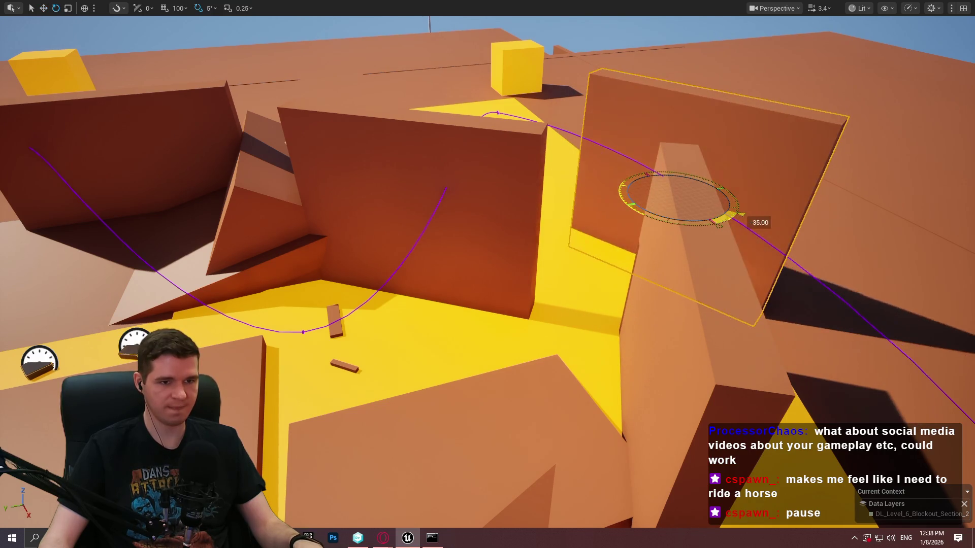
mouse_move(668, 213)
left_mouse_down()
mouse_move(600, 197)
mouse_move(624, 182)
mouse_move(615, 181)
left_mouse_up()
key("ctrl+z")
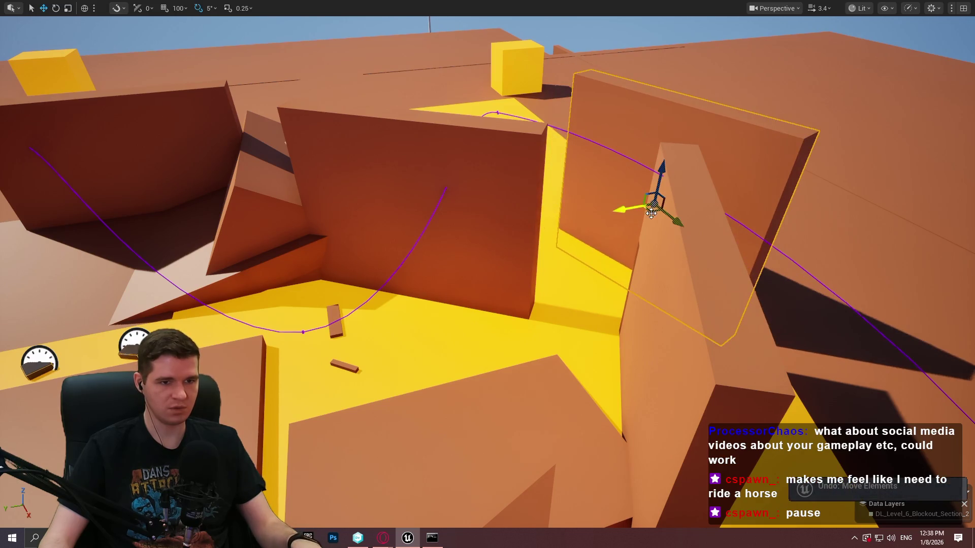
mouse_move(652, 213)
left_mouse_down()
mouse_move(565, 152)
mouse_move(600, 169)
mouse_move(481, 124)
mouse_move(547, 101)
mouse_move(555, 138)
mouse_move(534, 161)
left_mouse_up()
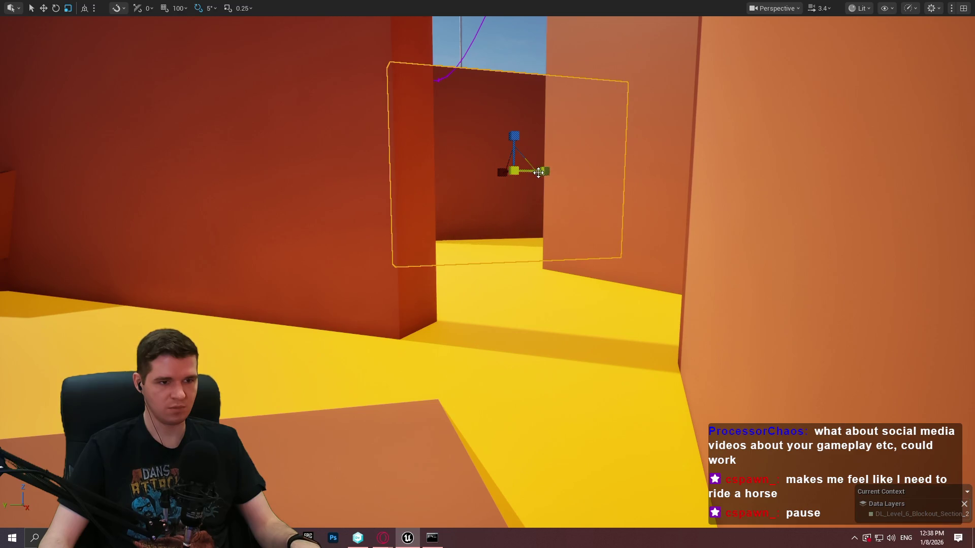
mouse_move(538, 172)
left_mouse_down()
mouse_move(533, 190)
mouse_move(457, 193)
mouse_move(517, 188)
mouse_move(502, 198)
mouse_move(512, 200)
mouse_move(493, 173)
mouse_move(482, 203)
mouse_move(469, 193)
mouse_move(462, 200)
mouse_move(475, 176)
mouse_move(458, 102)
left_mouse_up()
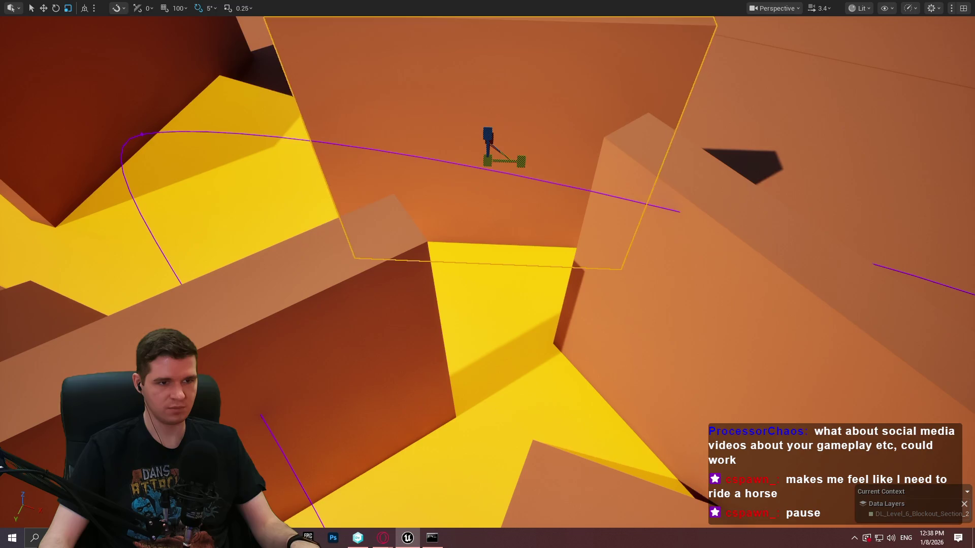
left_click_drag(489, 172, 590, 156)
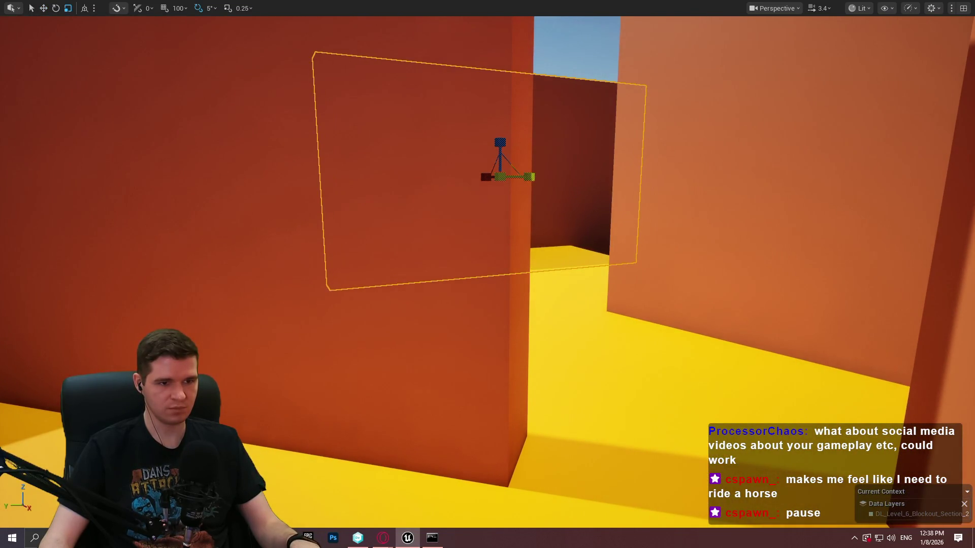
left_click_drag(534, 155, 534, 154)
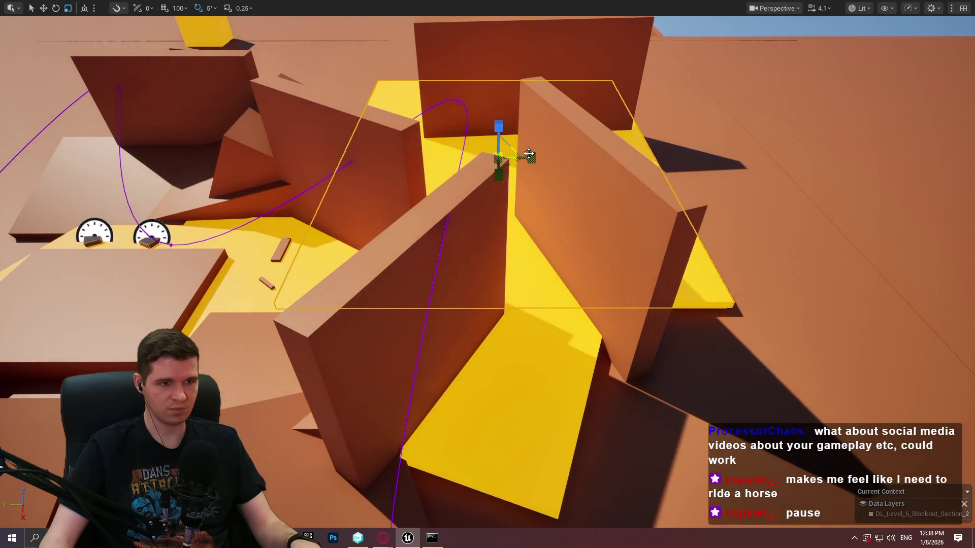
Step: Rotate a wall -80° and shift it left beside the path
left_click_drag(439, 181, 439, 182)
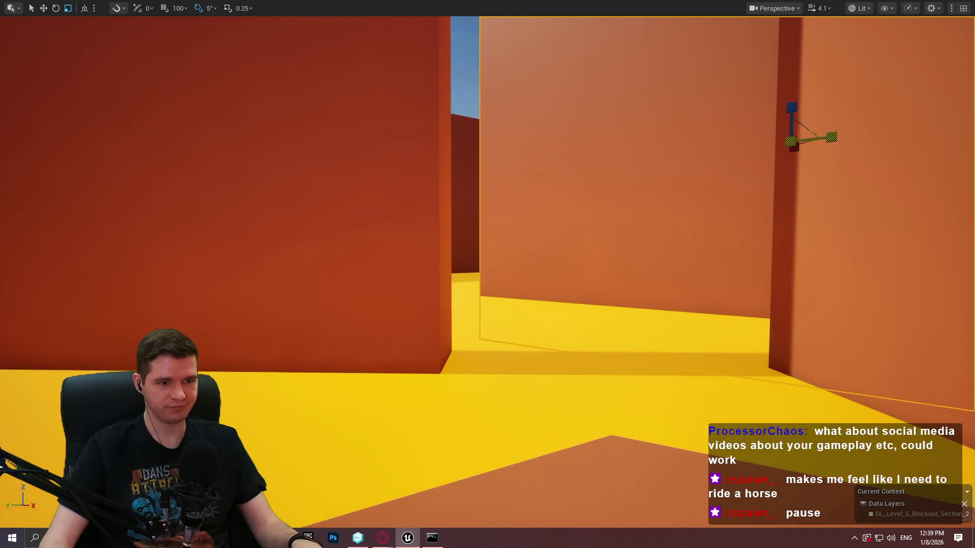
left_click_drag(439, 181, 439, 181)
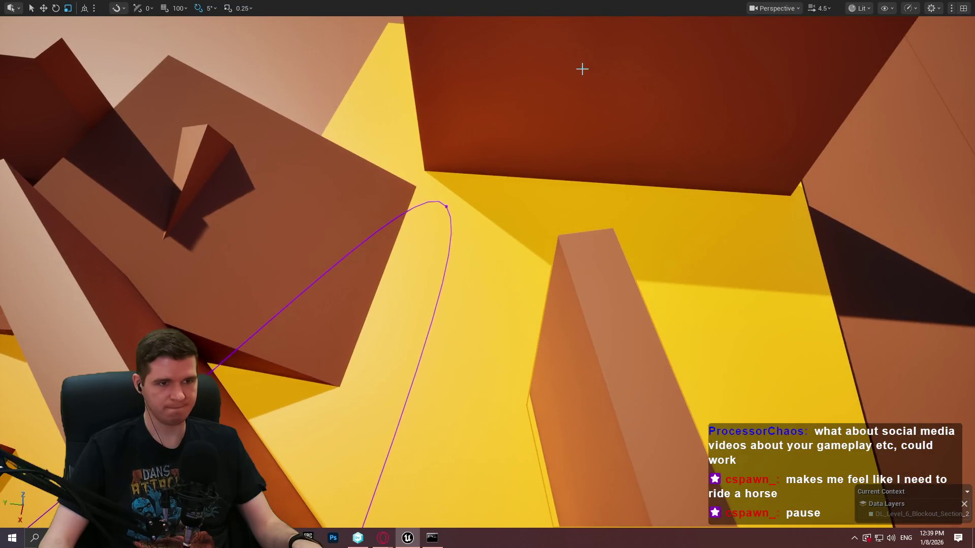
mouse_move(611, 118)
left_mouse_down()
mouse_move(403, 218)
mouse_move(457, 254)
mouse_move(466, 242)
left_mouse_up()
key("e")
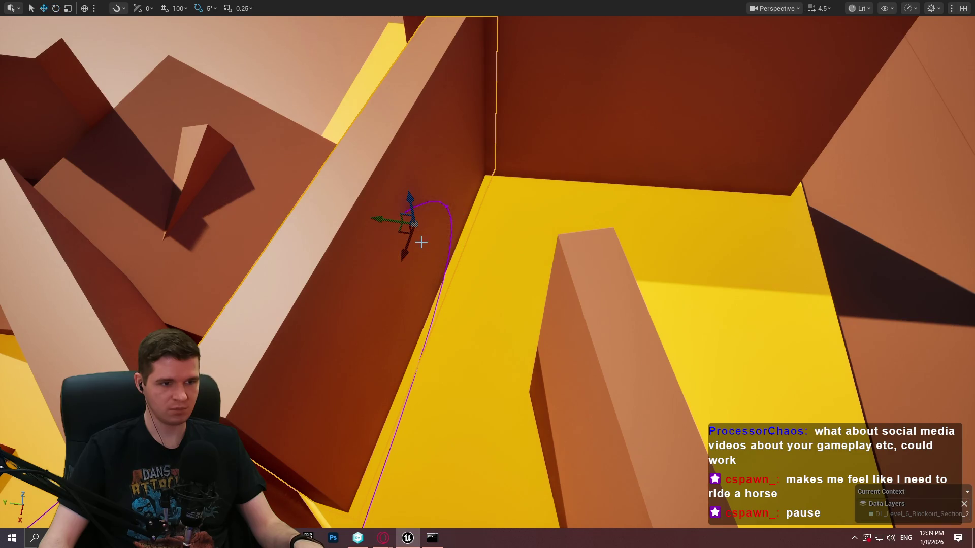
left_click_drag(403, 232, 354, 238)
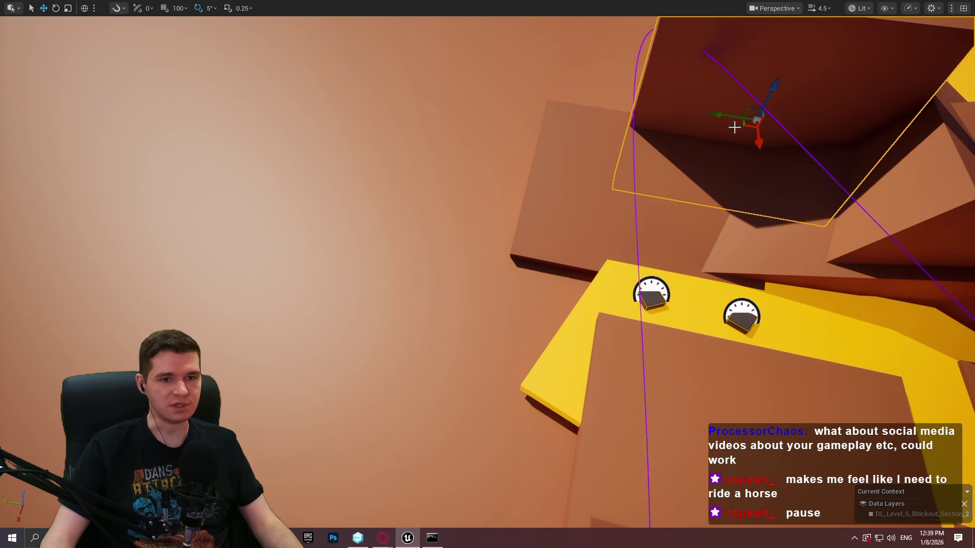
Step: Undo the shift, rotate the wall -55°, and move it up and right
key("ctrl+z")
key("e")
mouse_move(563, 277)
left_mouse_down()
mouse_move(584, 284)
mouse_move(599, 267)
left_mouse_up()
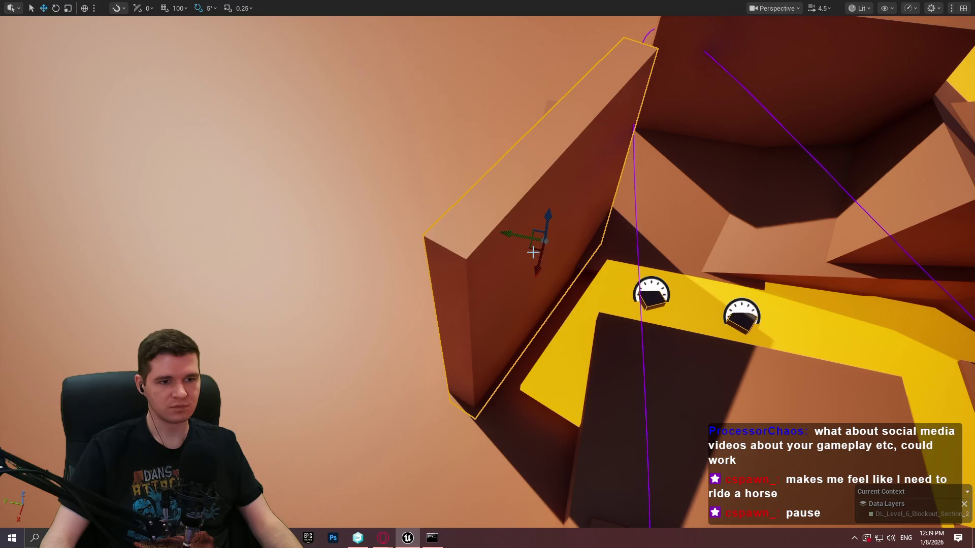
mouse_move(533, 252)
left_mouse_down()
mouse_move(572, 157)
mouse_move(571, 179)
mouse_move(583, 178)
mouse_move(543, 191)
mouse_move(652, 249)
left_mouse_up()
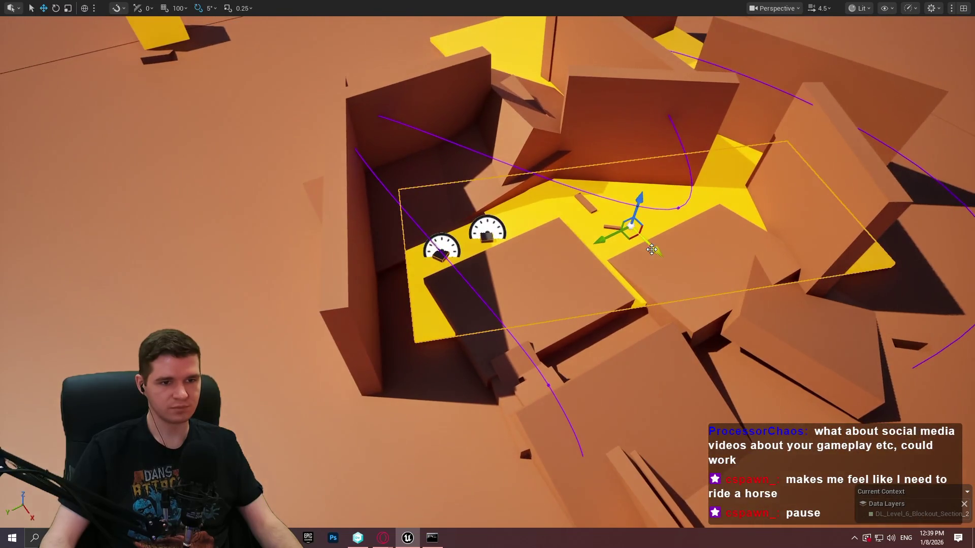
Step: Rotate the yellow floor strip about 85° and move it up and right
key("e")
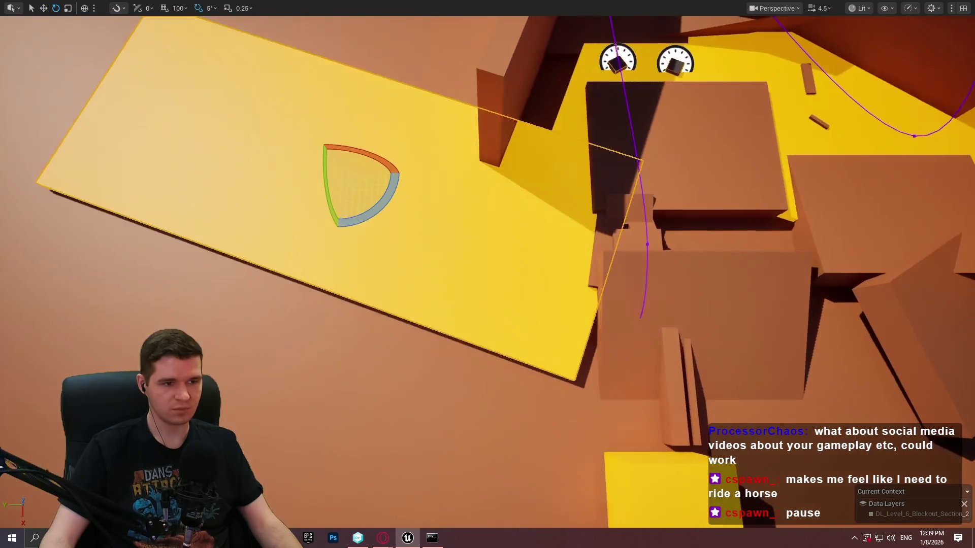
left_click_drag(389, 214, 315, 264)
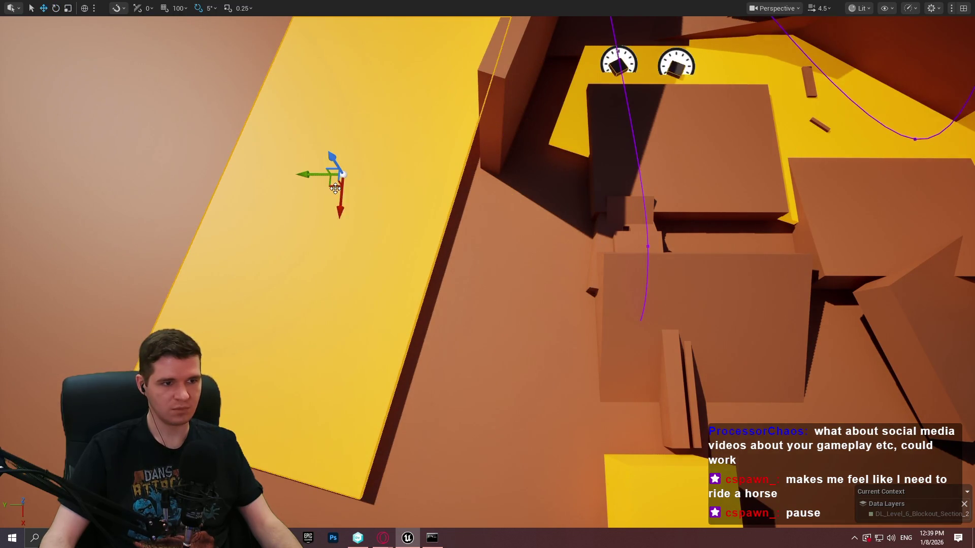
mouse_move(335, 188)
left_mouse_down()
mouse_move(470, 232)
mouse_move(500, 265)
mouse_move(492, 276)
left_mouse_up()
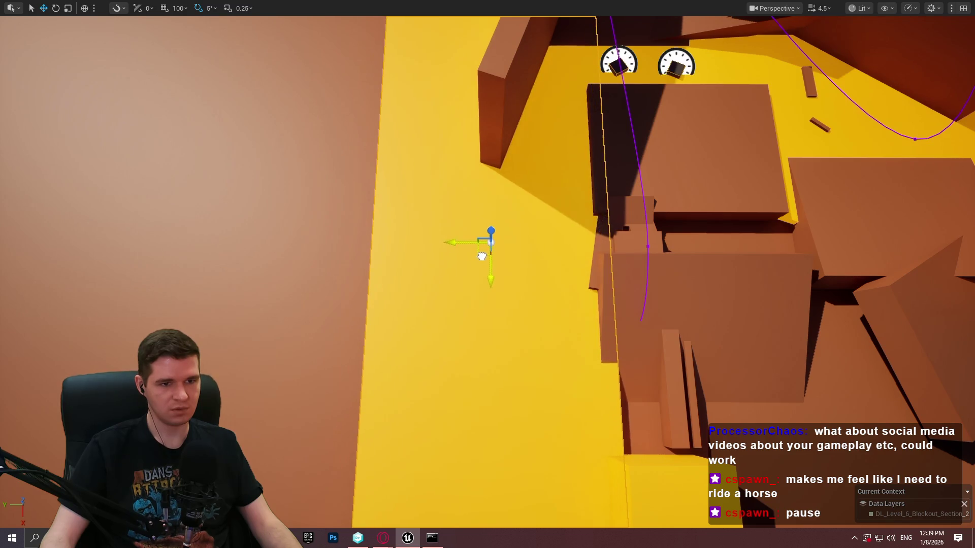
Step: Shift the orange wall down and left beside the raised blocks
left_click_drag(518, 251, 519, 251)
left_click_drag(483, 133, 483, 133)
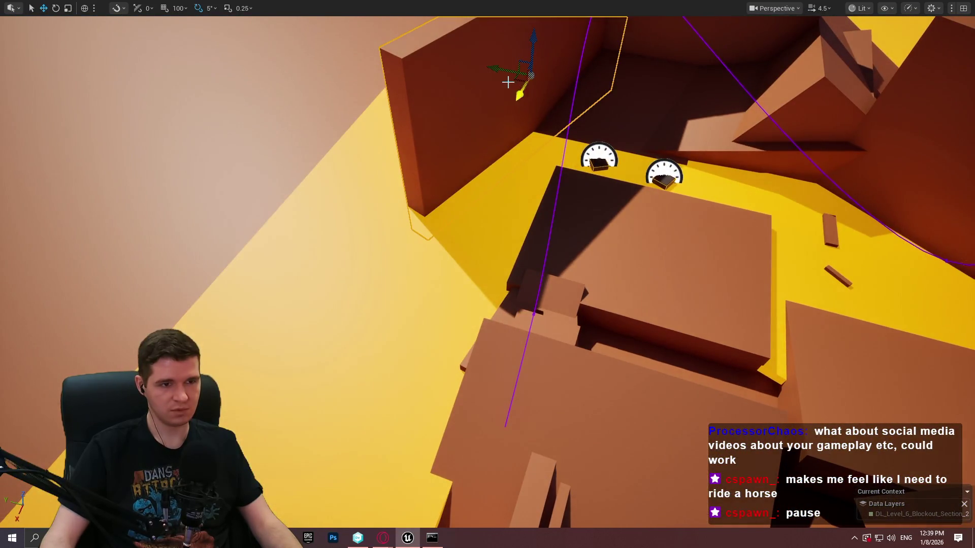
mouse_move(519, 81)
left_mouse_down()
mouse_move(507, 220)
mouse_move(344, 320)
mouse_move(322, 396)
mouse_move(300, 419)
mouse_move(355, 424)
mouse_move(401, 350)
left_mouse_up()
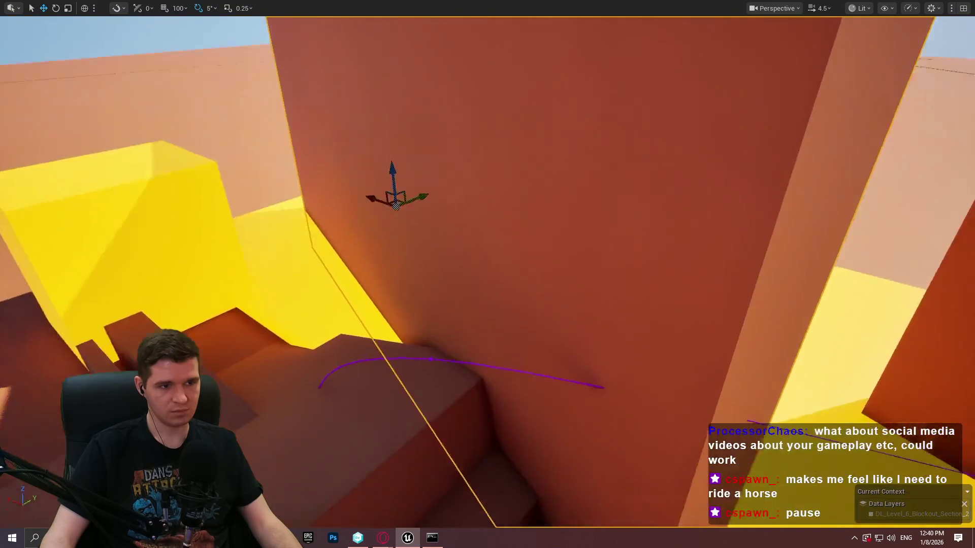
Step: Tilt the orange wall into an angled slab and shift it right and down
left_click_drag(342, 197, 342, 197)
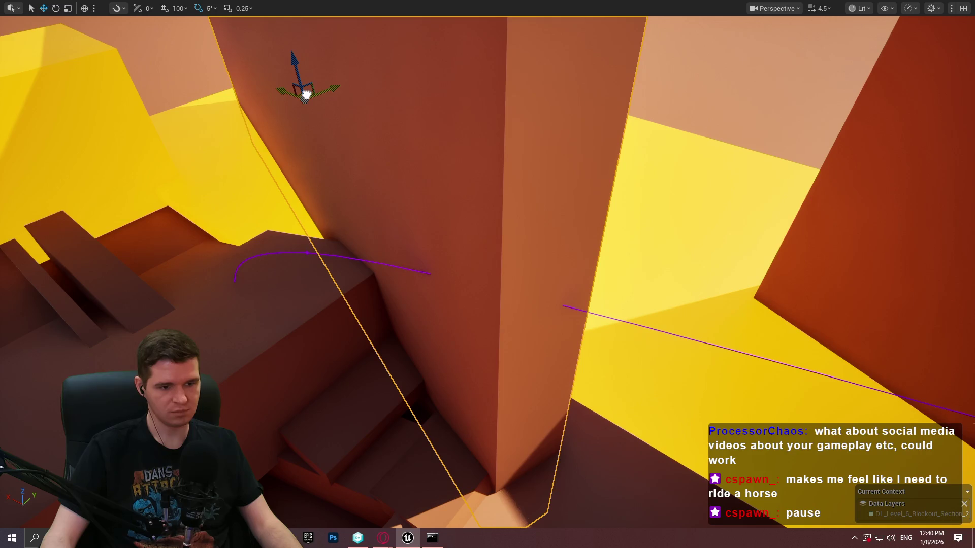
left_click_drag(306, 94, 264, 107)
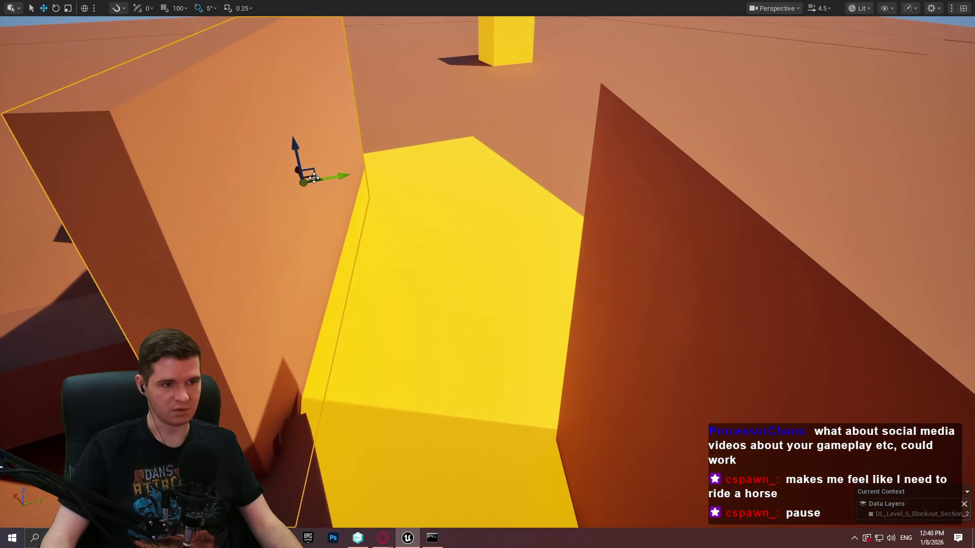
key("e")
mouse_move(313, 178)
left_mouse_down()
mouse_move(487, 164)
mouse_move(436, 187)
left_mouse_up()
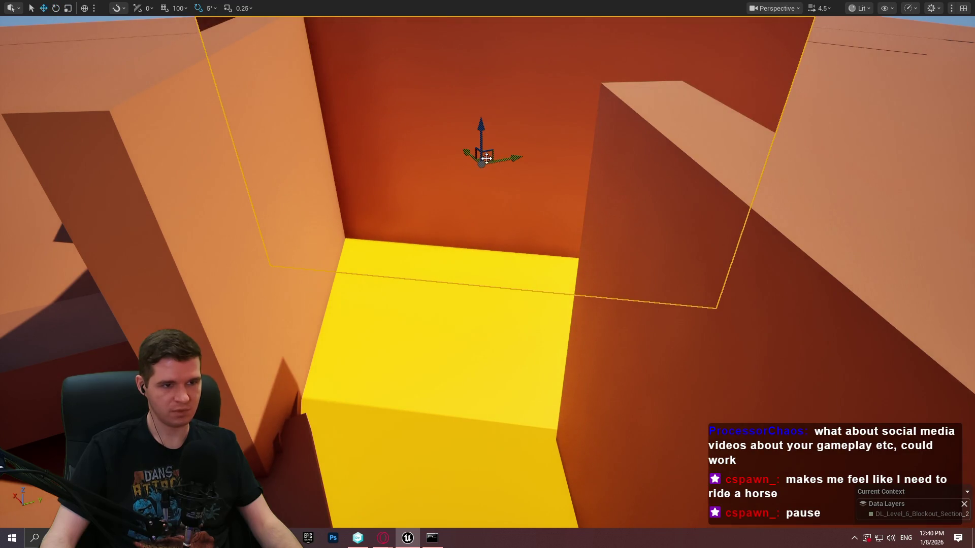
mouse_move(487, 160)
left_mouse_down()
mouse_move(611, 174)
mouse_move(611, 195)
mouse_move(681, 198)
mouse_move(606, 199)
left_mouse_up()
Step: Alt-drag the large yellow platform to make a copy offset up and right
scroll(609, 185, "down", 5)
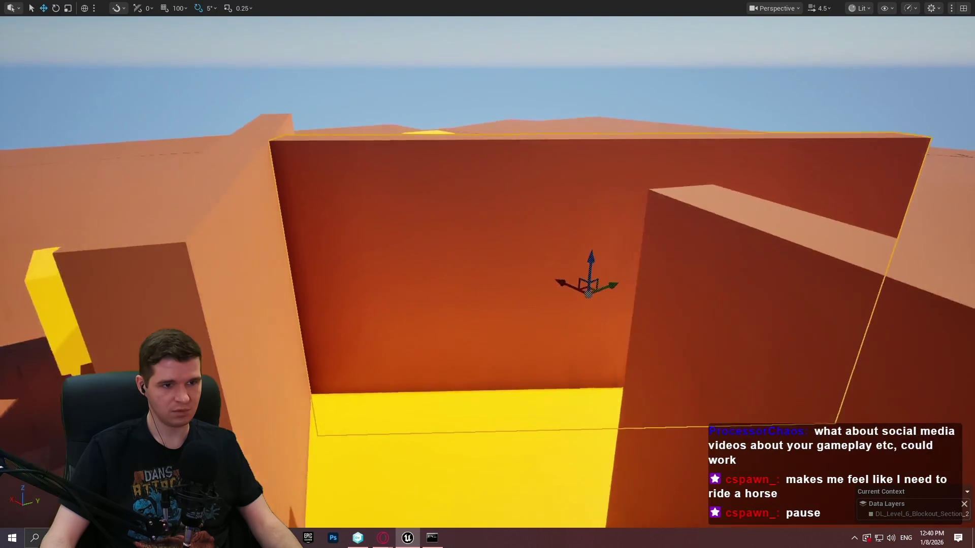
scroll(487, 274, "down", 5)
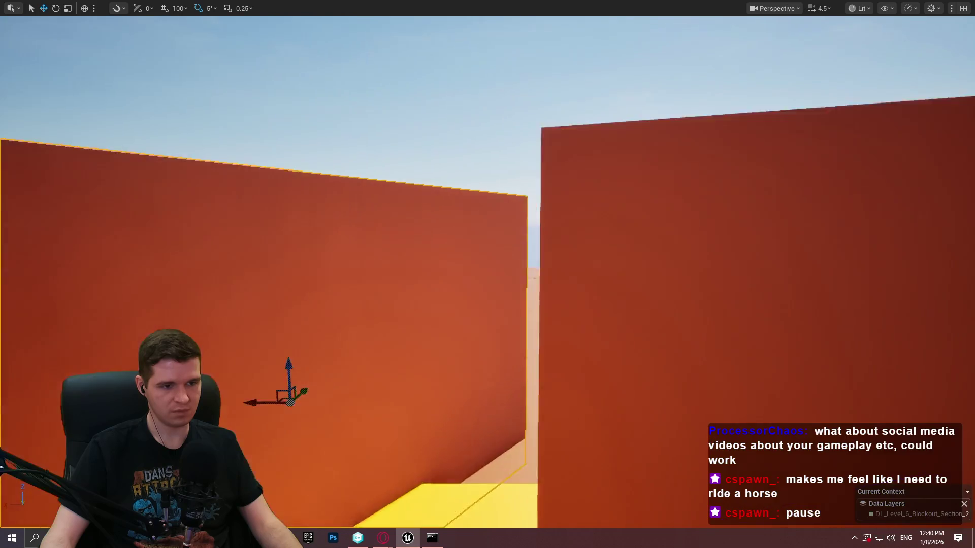
left_click_drag(487, 274, 487, 213)
left_click(592, 234)
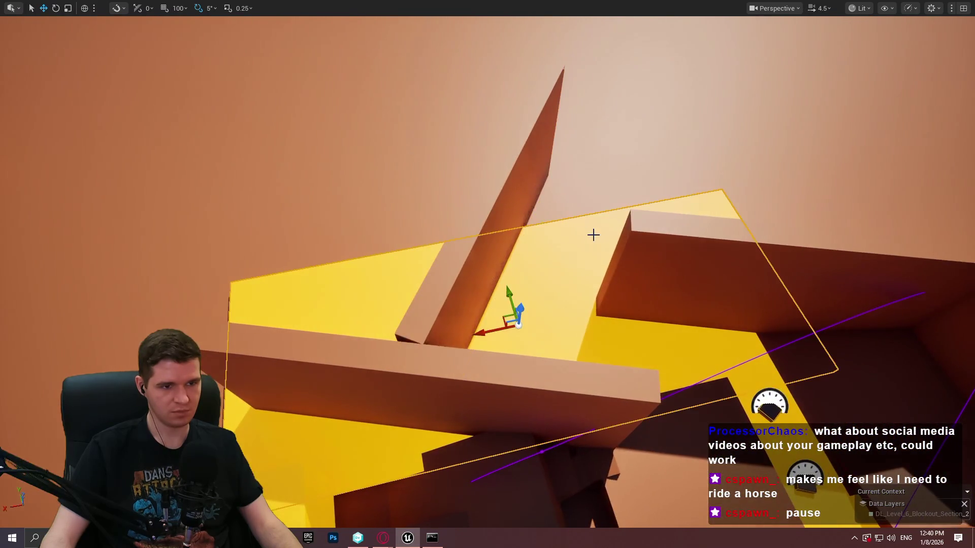
left_click_drag(507, 316, 655, 175)
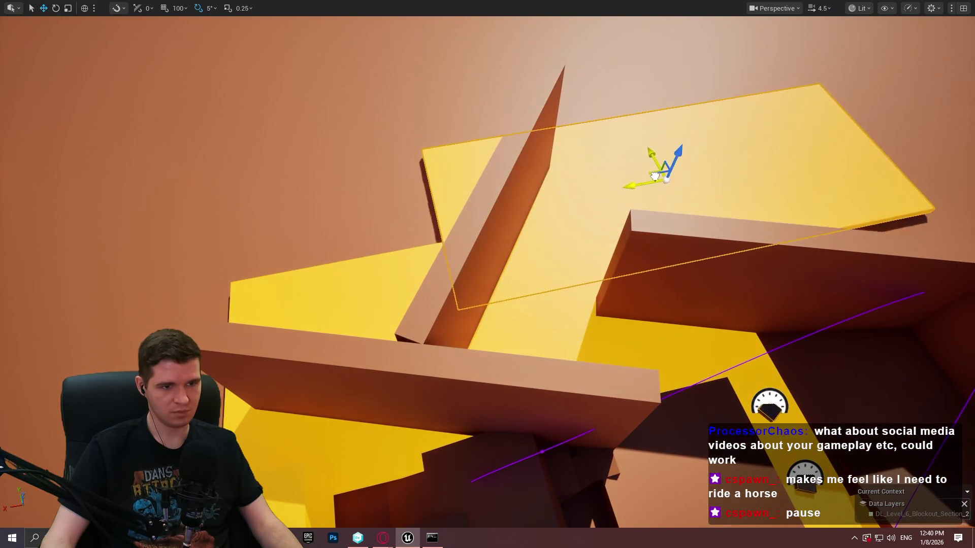
mouse_move(708, 198)
left_mouse_down()
mouse_move(391, 42)
mouse_move(349, 157)
mouse_move(667, 157)
mouse_move(710, 192)
mouse_move(724, 188)
left_mouse_up()
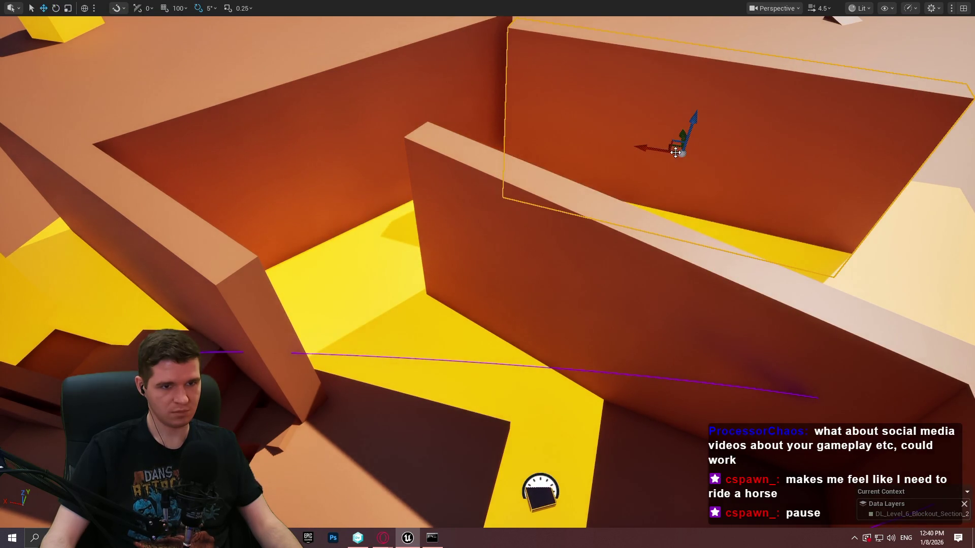
mouse_move(635, 132)
left_mouse_down()
mouse_move(599, 127)
mouse_move(660, 132)
mouse_move(634, 86)
mouse_move(609, 116)
mouse_move(583, 92)
mouse_move(569, 99)
mouse_move(558, 66)
mouse_move(543, 348)
left_mouse_up()
Step: Run the mannequin through the narrow passage, onto the brown ledge and across the yellow courtyard, then stop
right_click(544, 348)
left_click(622, 336)
key("w")
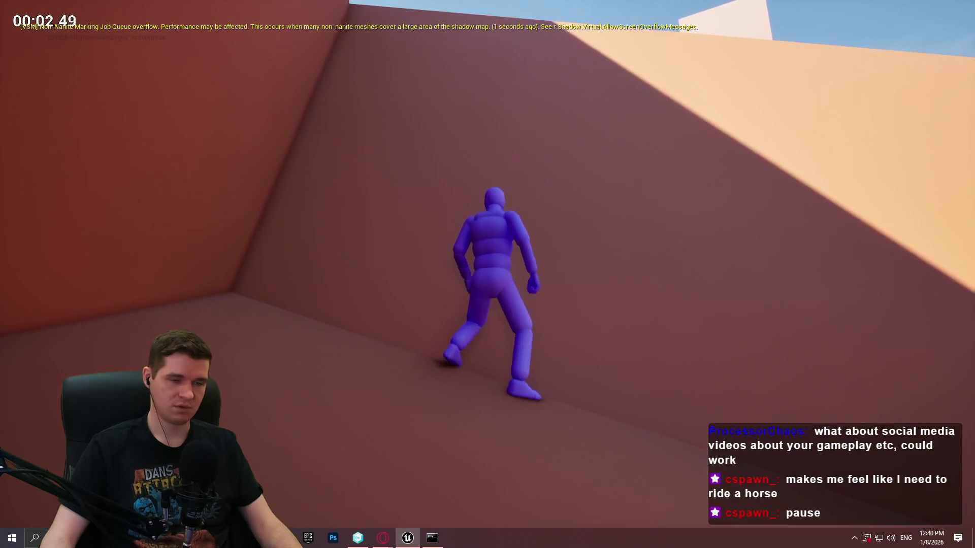
key("w")
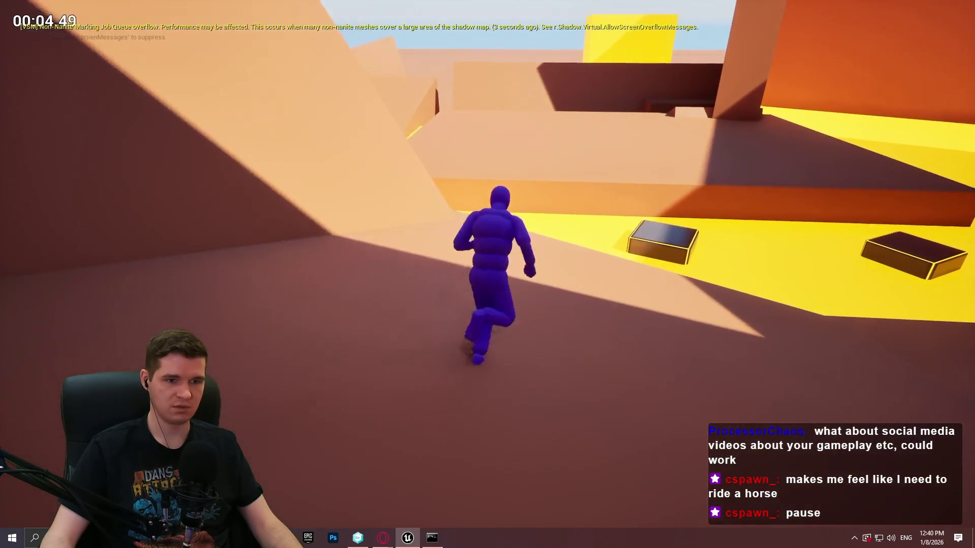
key("w")
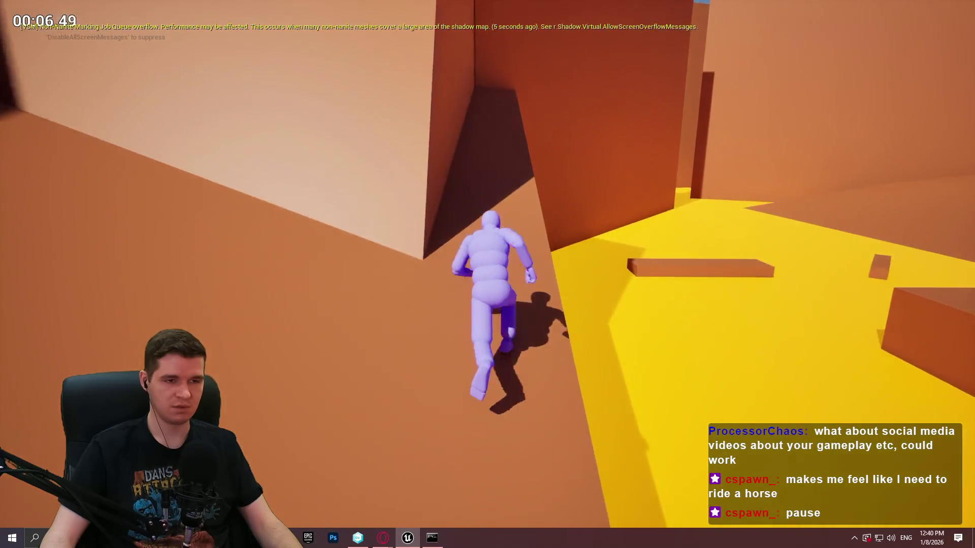
key("w")
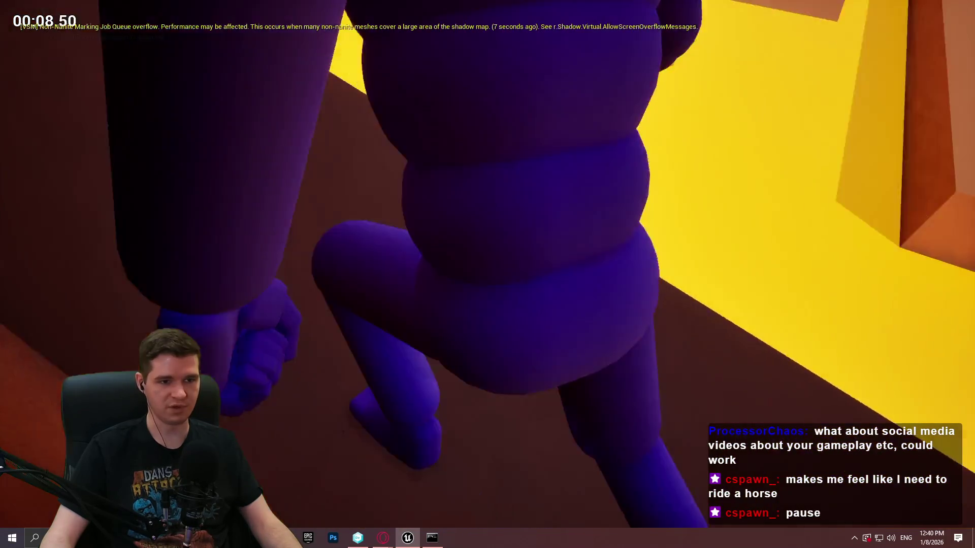
key("w")
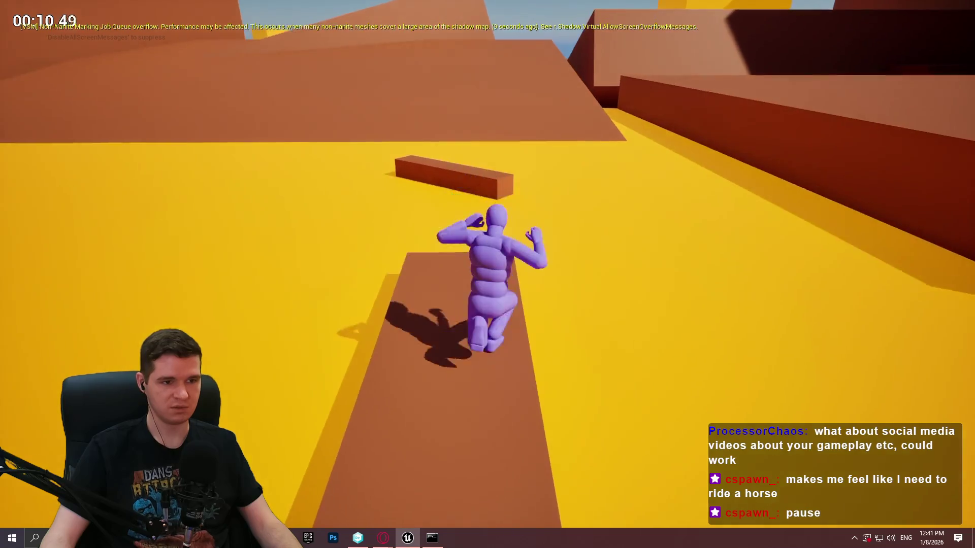
key("w")
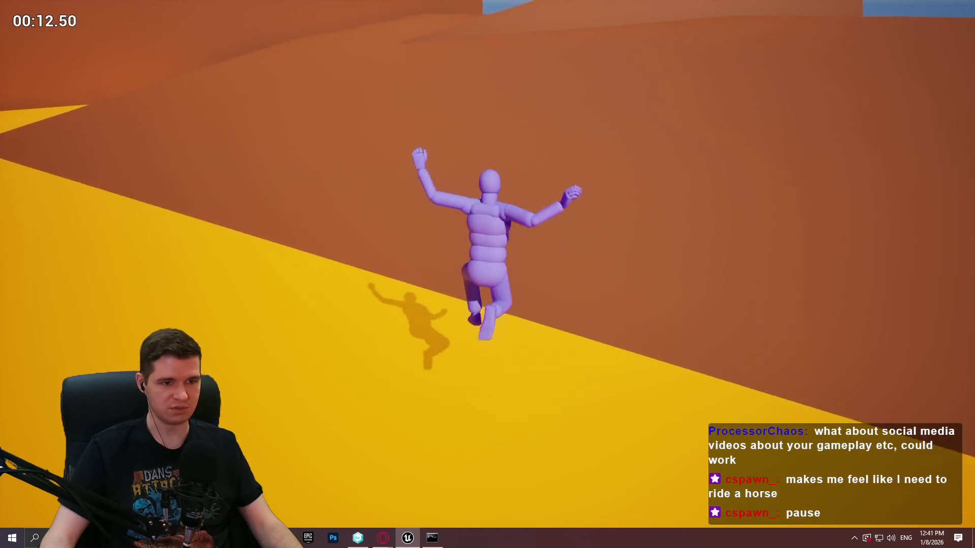
key("w")
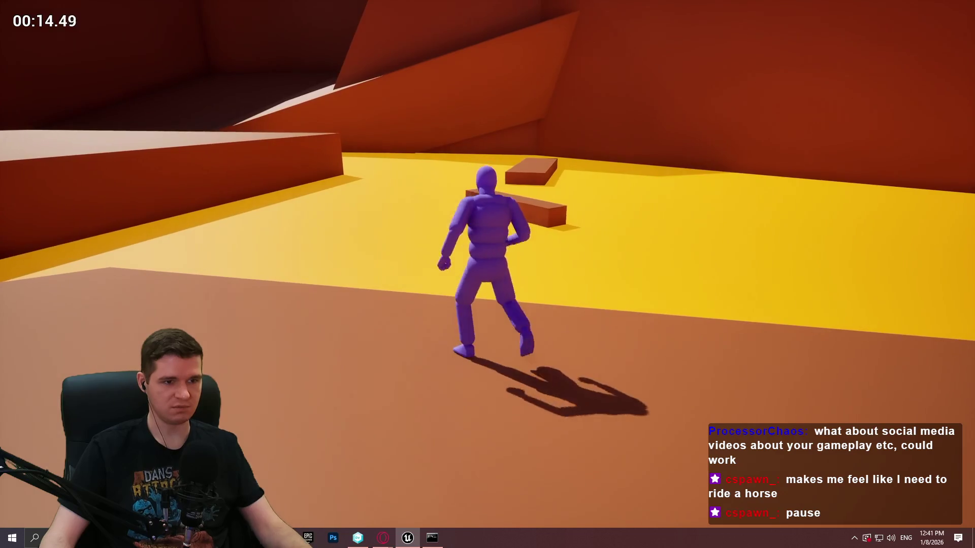
key("Escape")
left_click(510, 227)
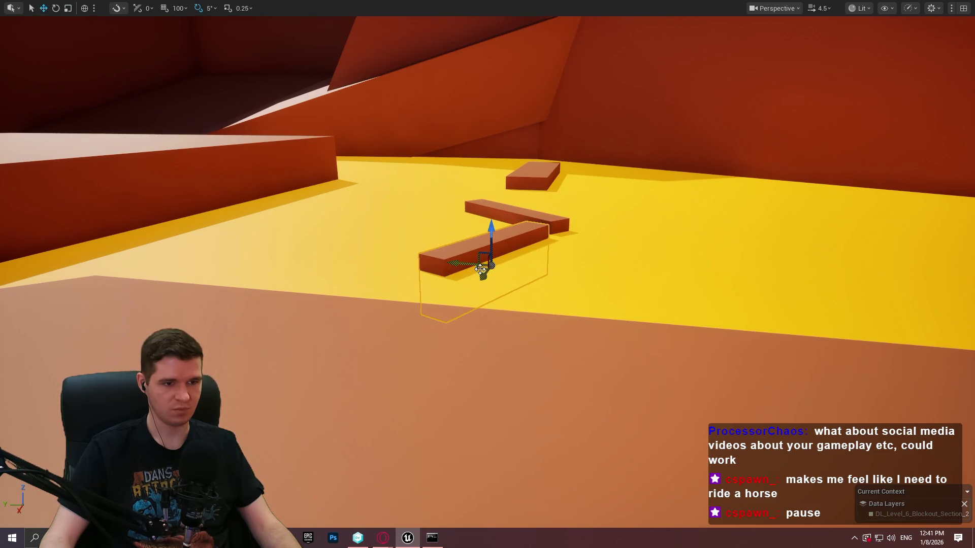
Step: Play from the plank's location, jump the mannequin onto it, then end the session
left_click_drag(650, 277, 650, 277)
left_click_drag(672, 244, 672, 244)
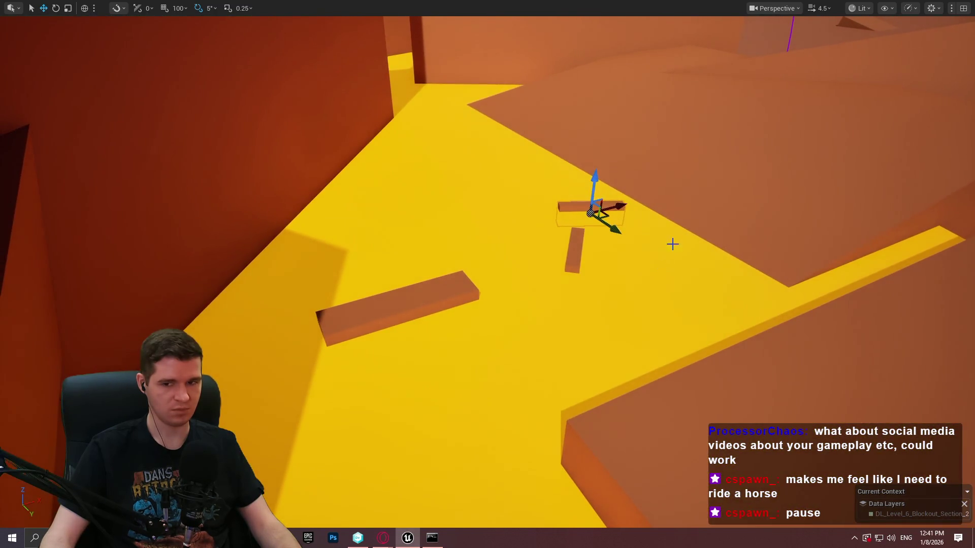
right_click(418, 297)
left_click(467, 518)
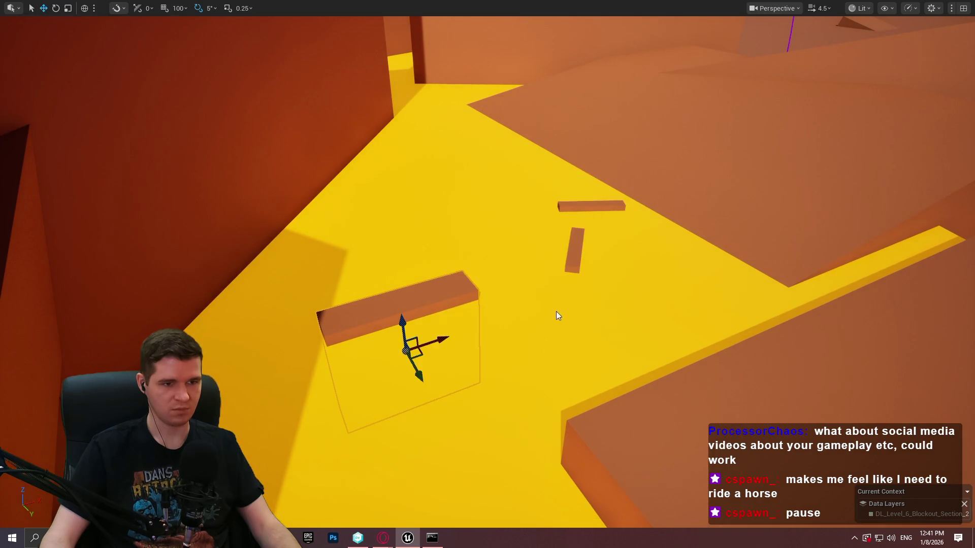
key("space")
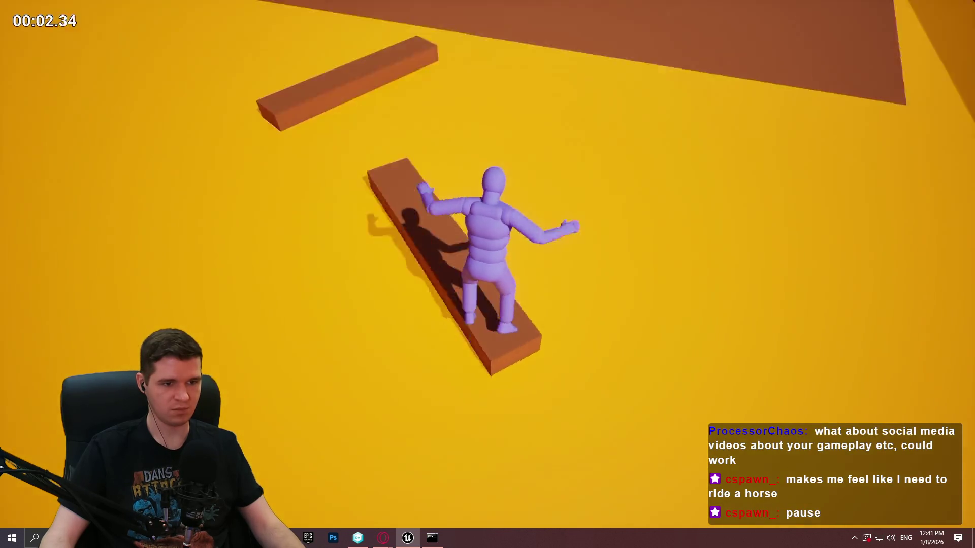
key("Escape")
Step: Frame the plank and start Play From Here on it again
key("f")
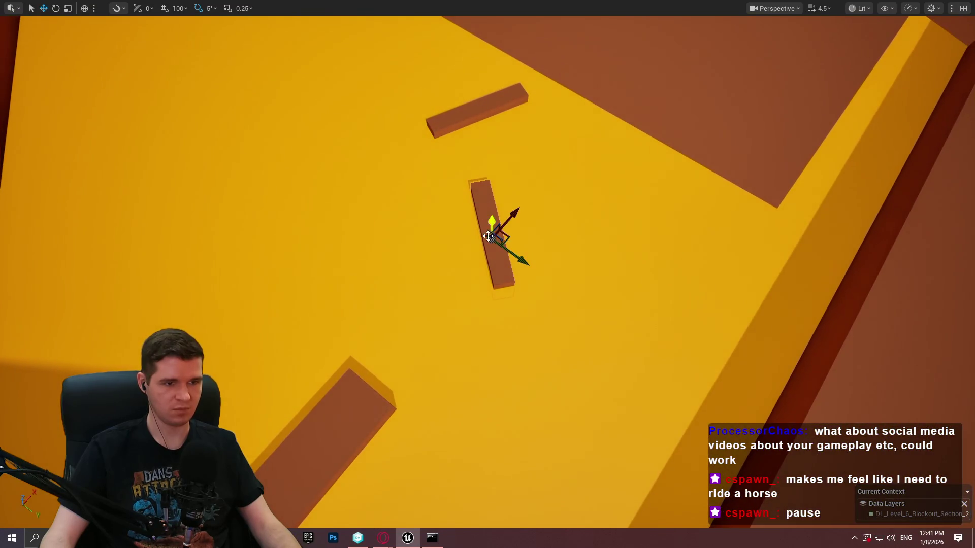
right_click(294, 461)
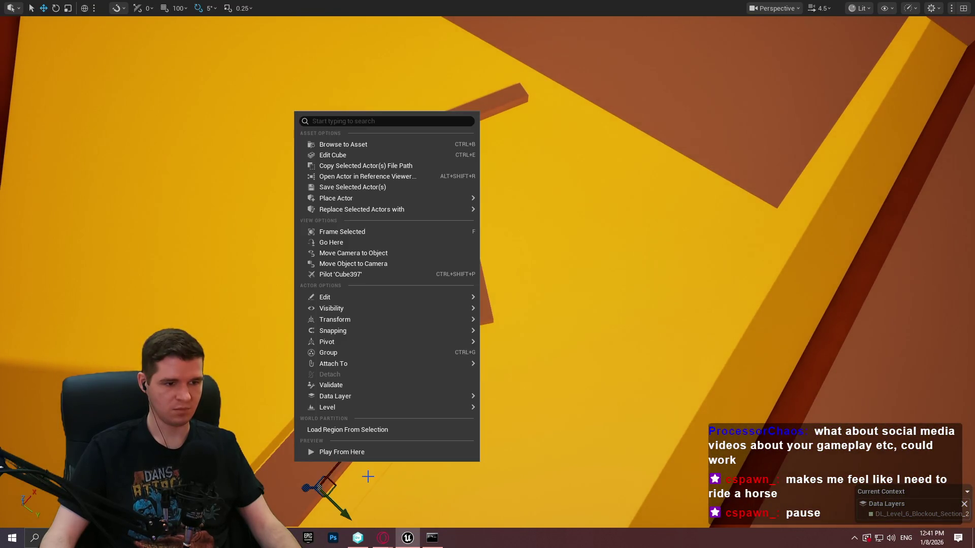
left_click(366, 456)
Step: Run the mannequin and jump it from plank to plank across the yellow floor
key("w")
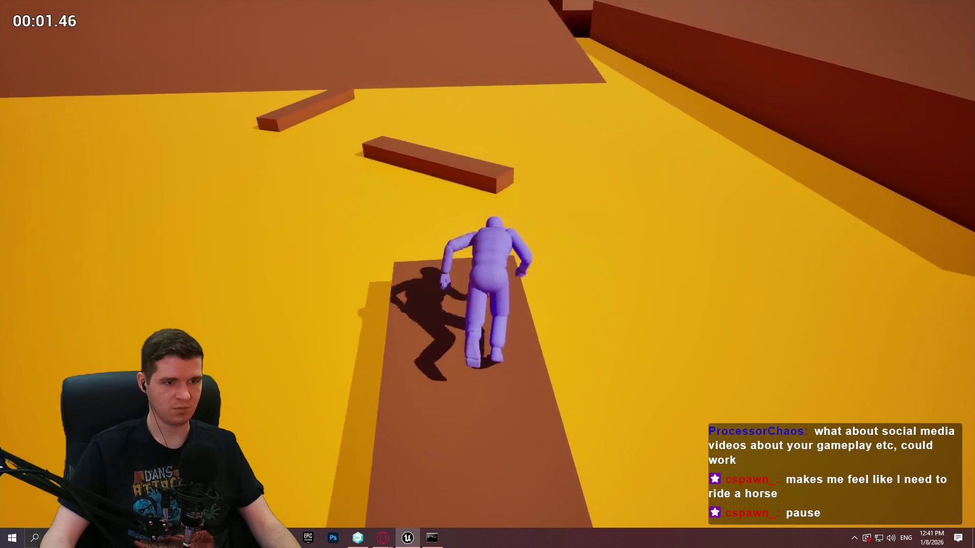
key("space")
key("space")
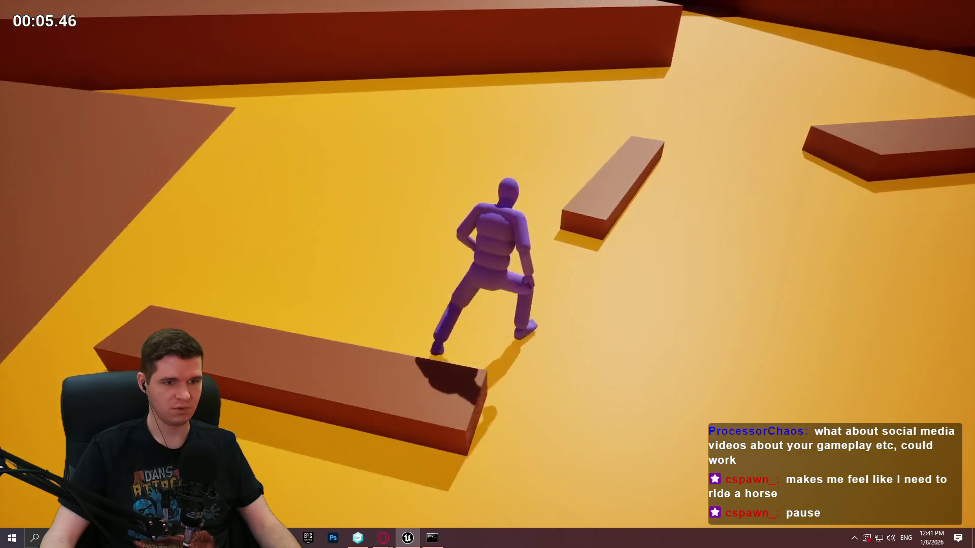
key("space")
key("w")
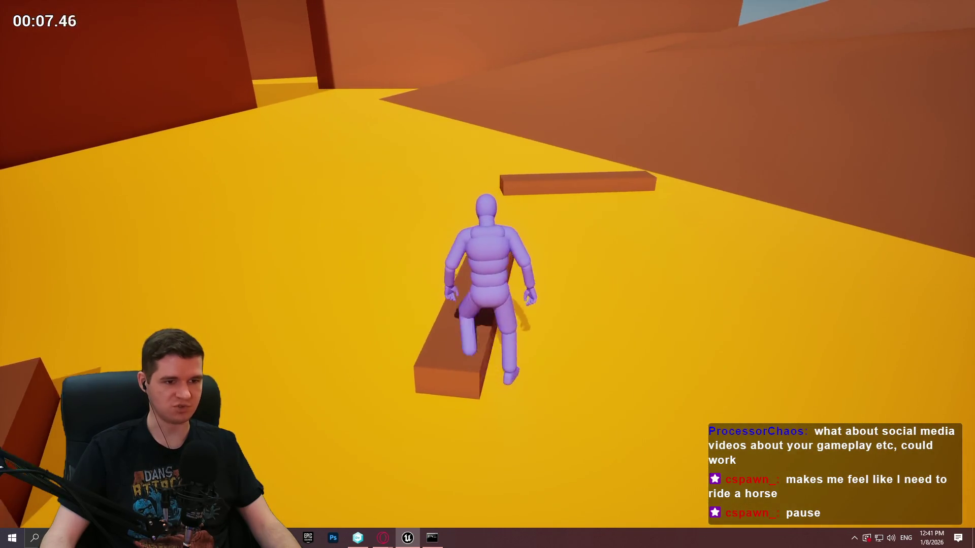
key("space")
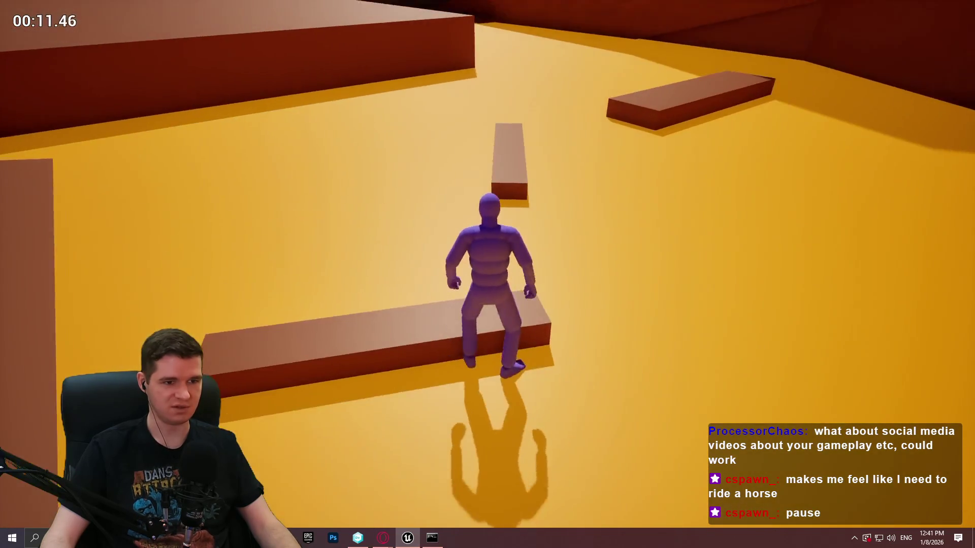
key("space")
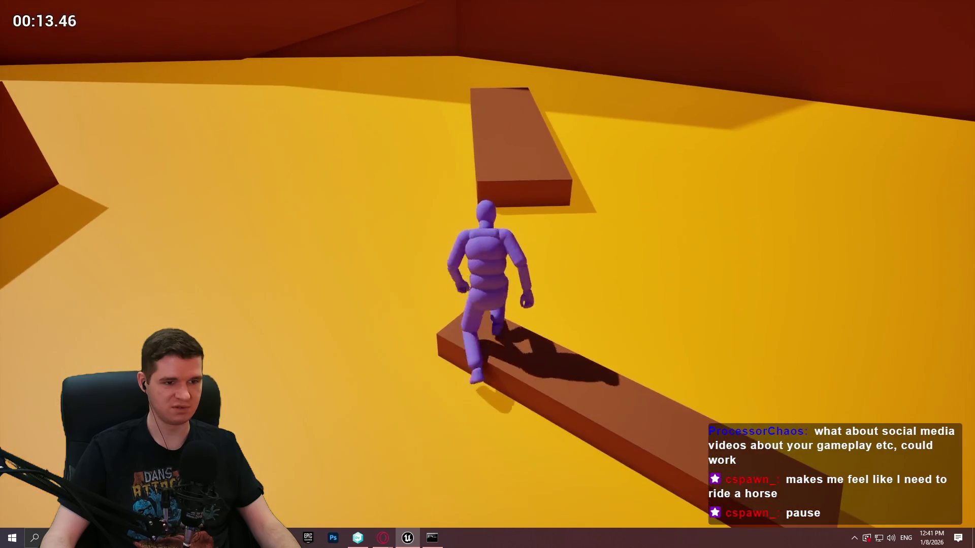
key("space")
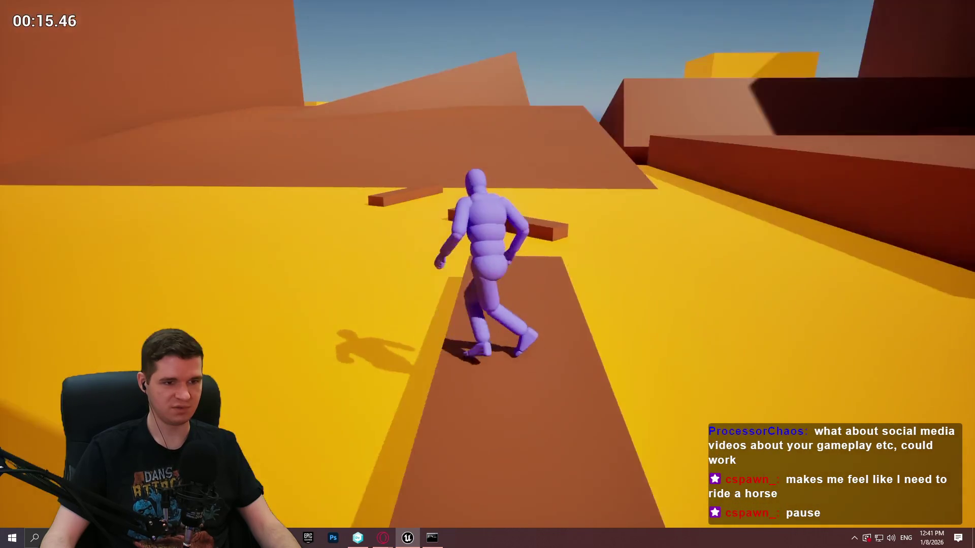
key("space")
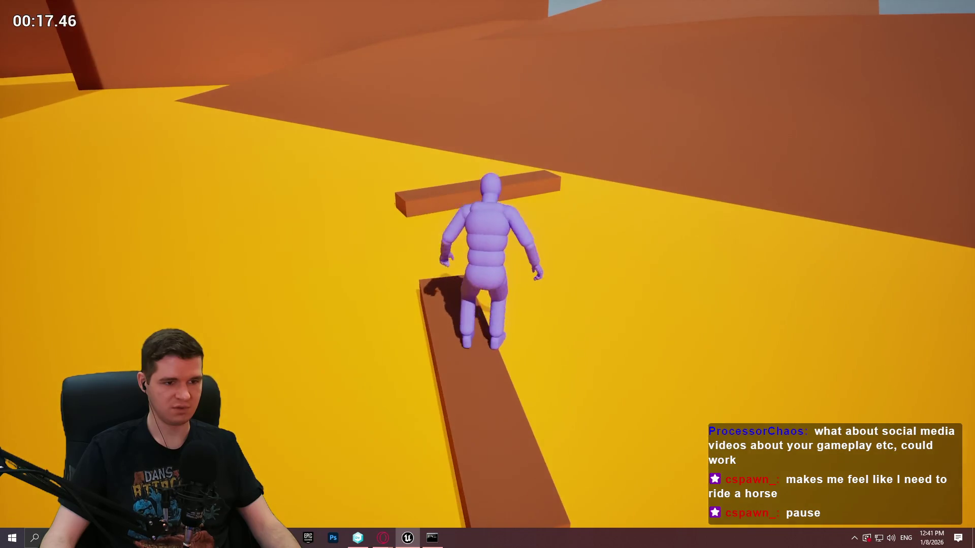
Step: Jump onto the crossbeam and raised brown plank, end the playtest, and frame the plank for rotating
key("w")
key("w")
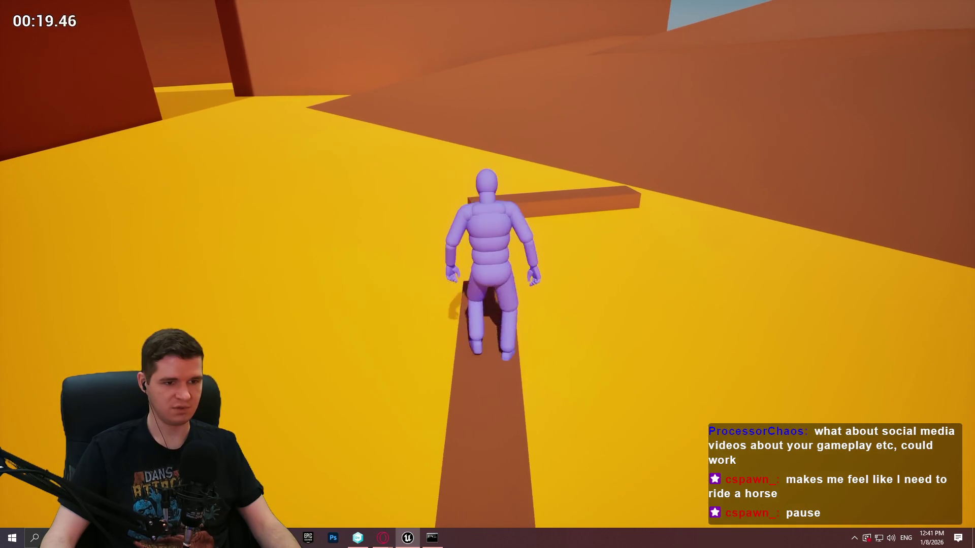
key("space")
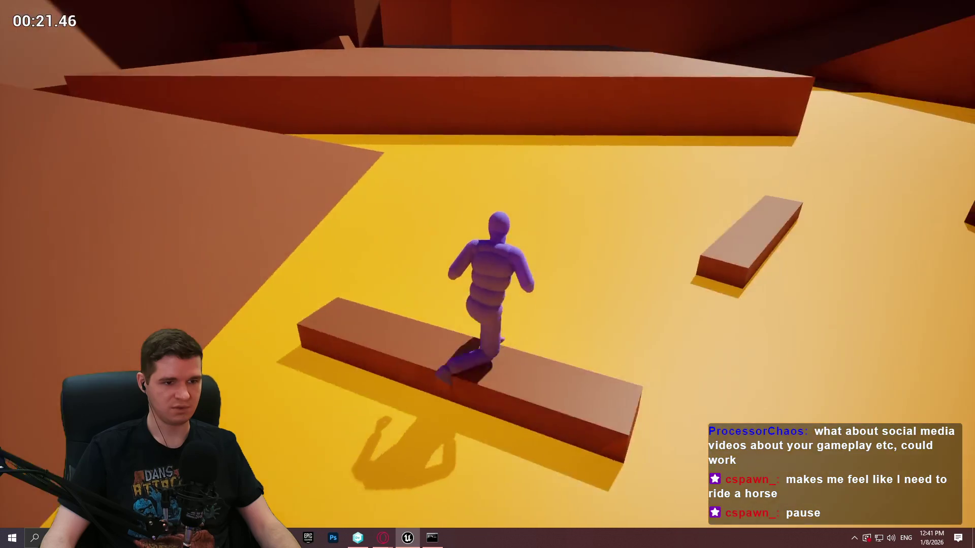
key("w")
key("space")
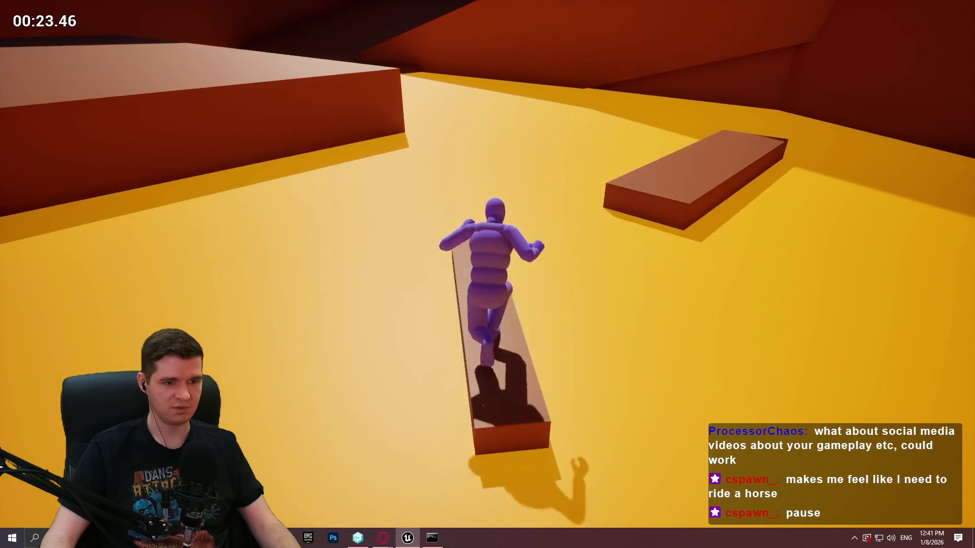
key("space")
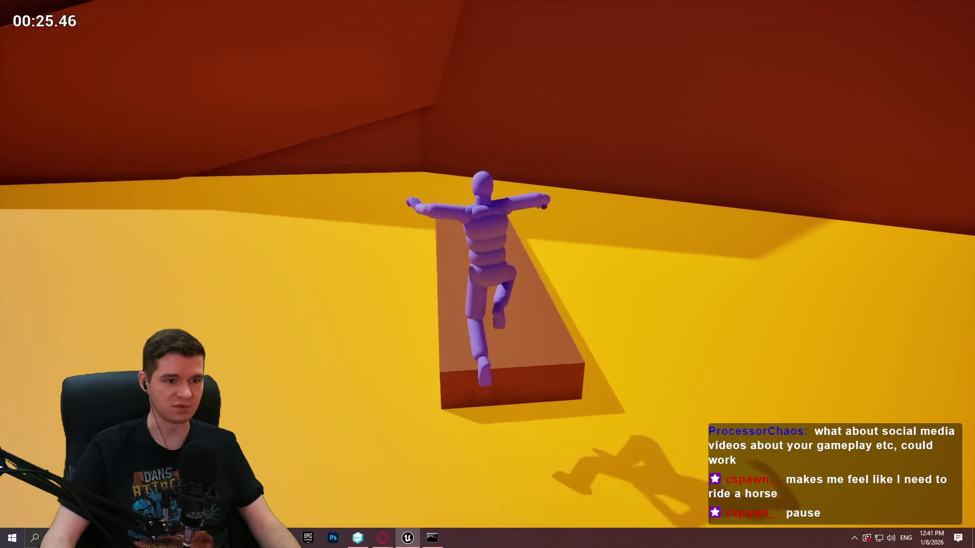
key("w")
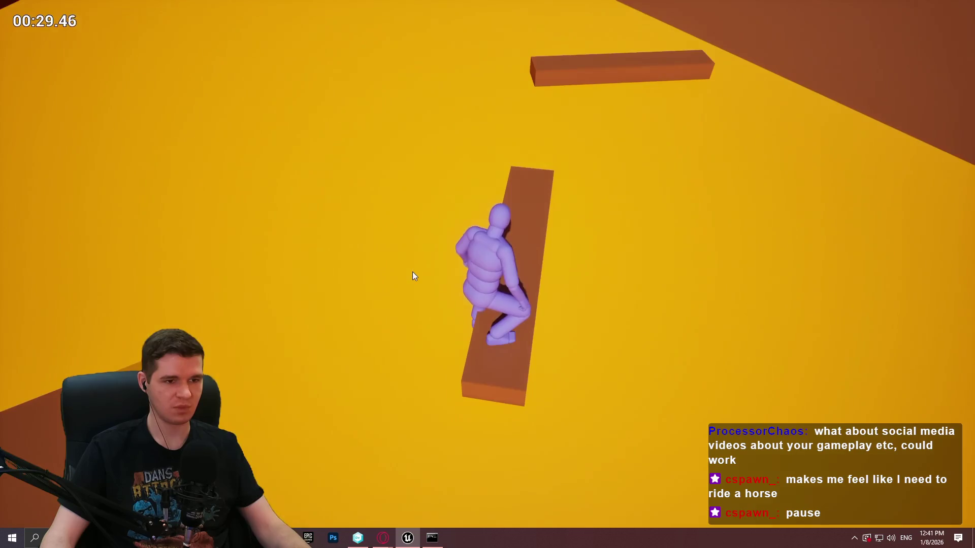
key("Escape")
key("f")
key("e")
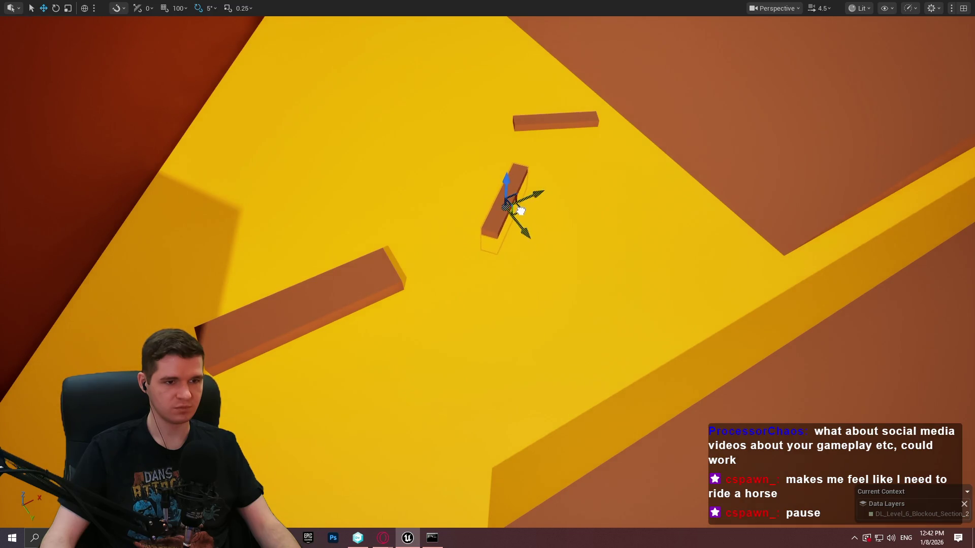
Step: Run the mannequin across the planks, up the orange slope and leap toward the ledge, then exit
key("alt+p")
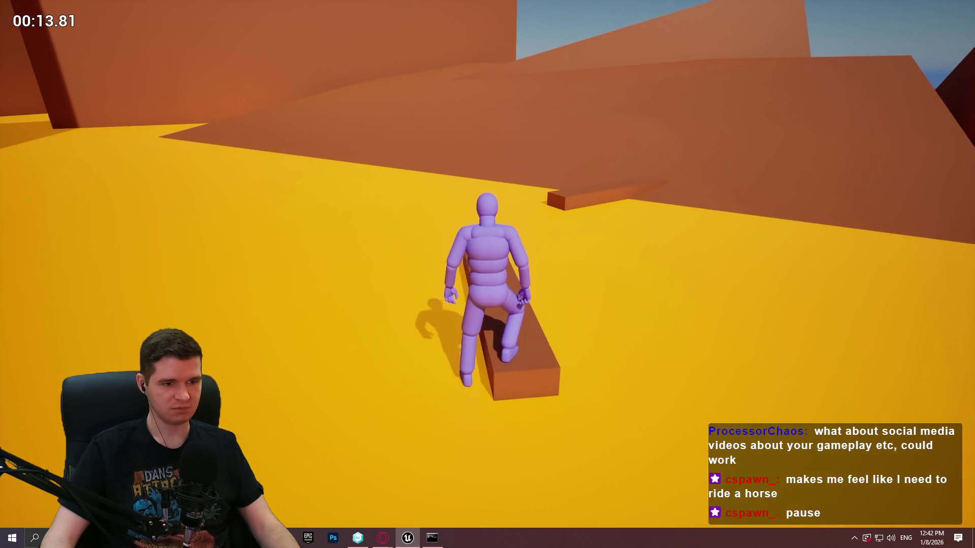
key("w")
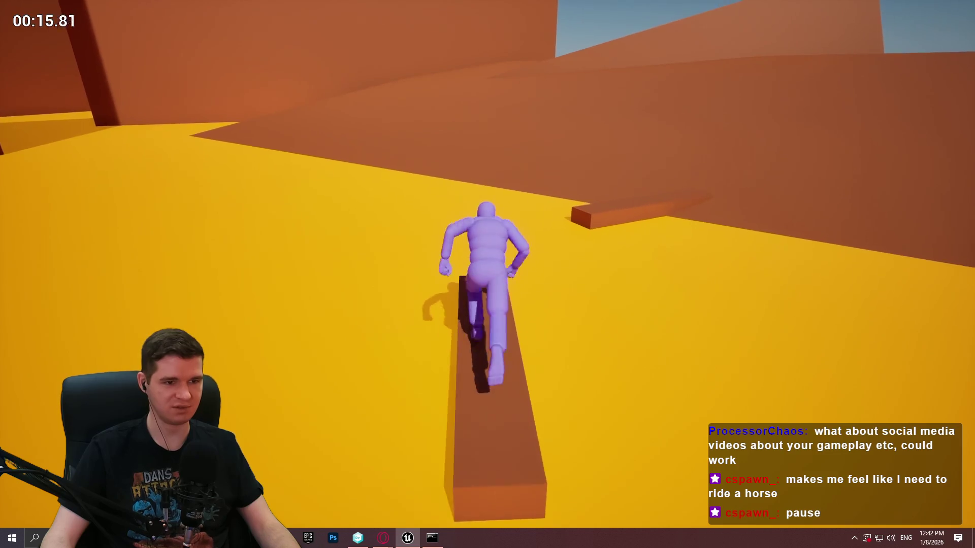
key("w")
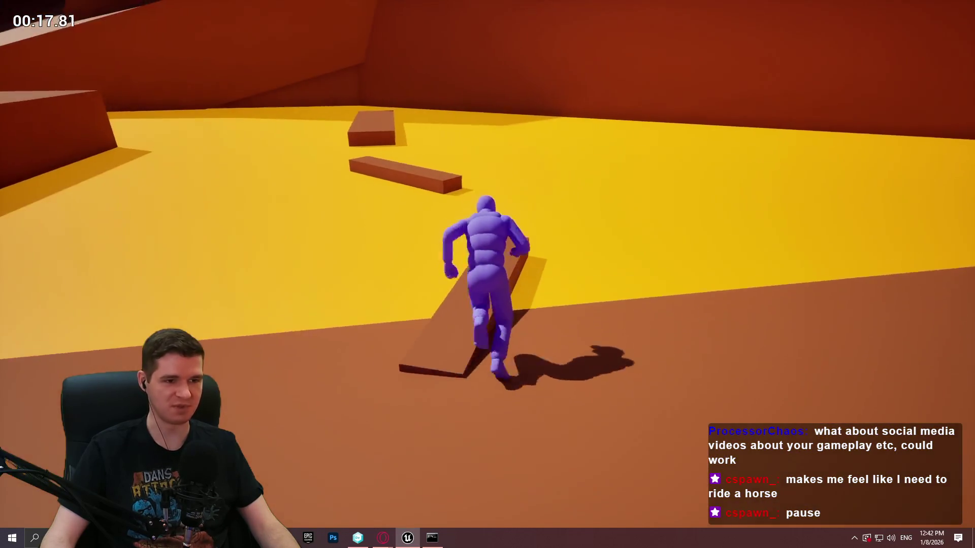
key("w")
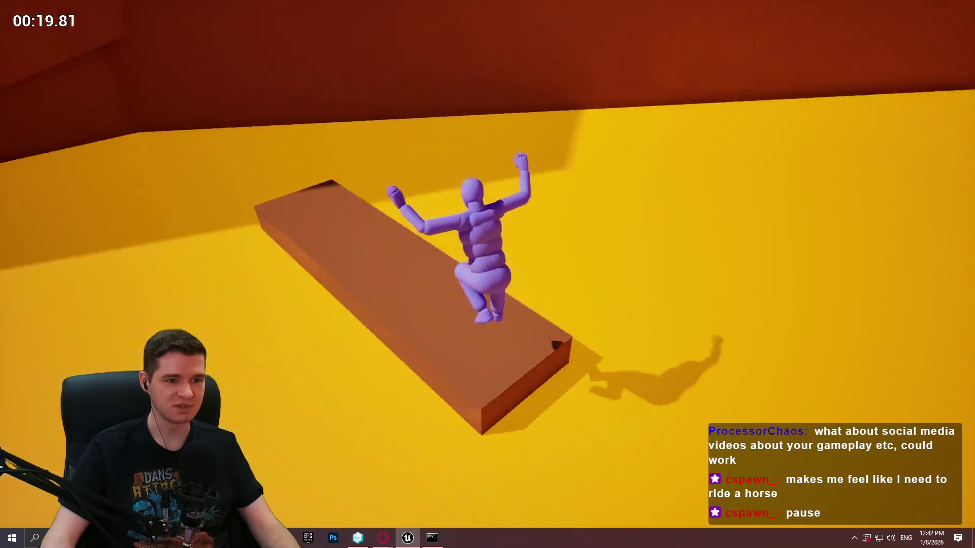
key("w")
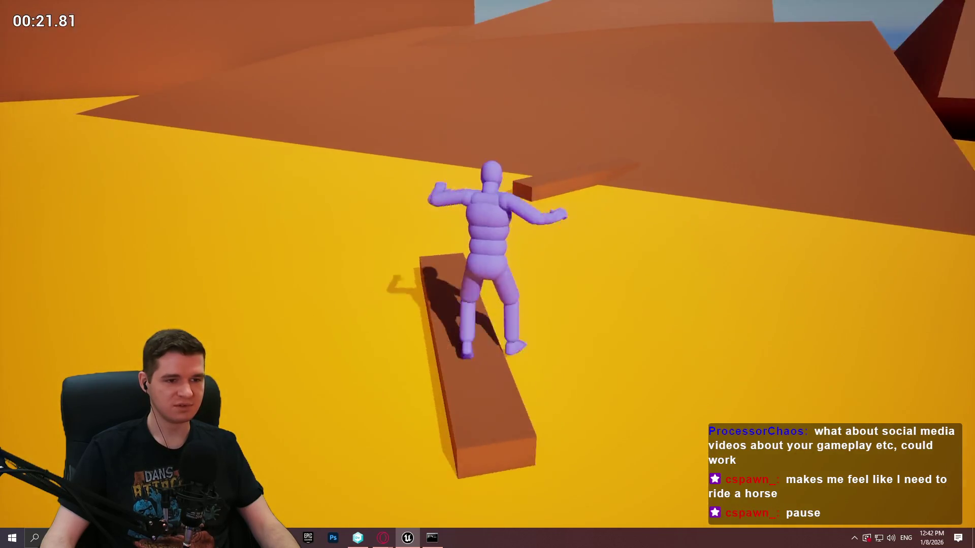
key("w")
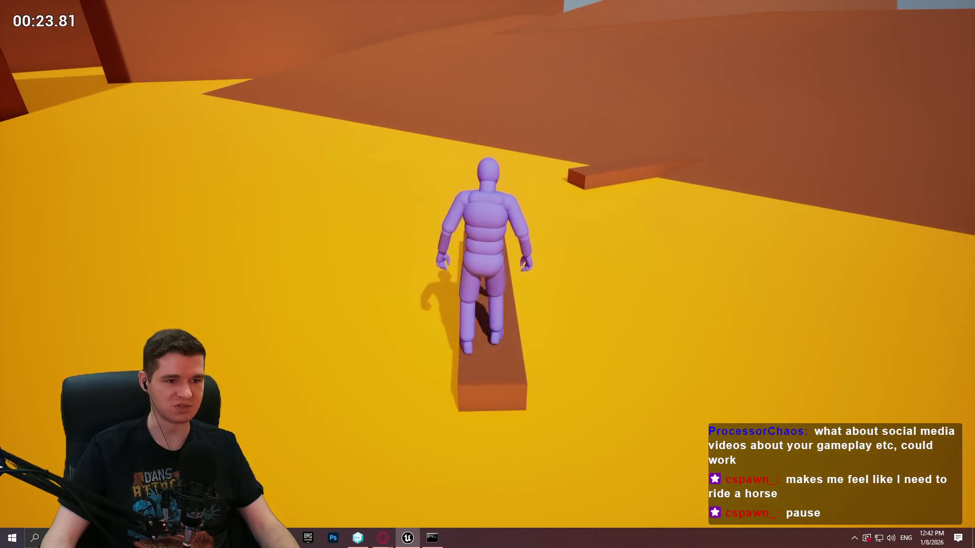
key("w")
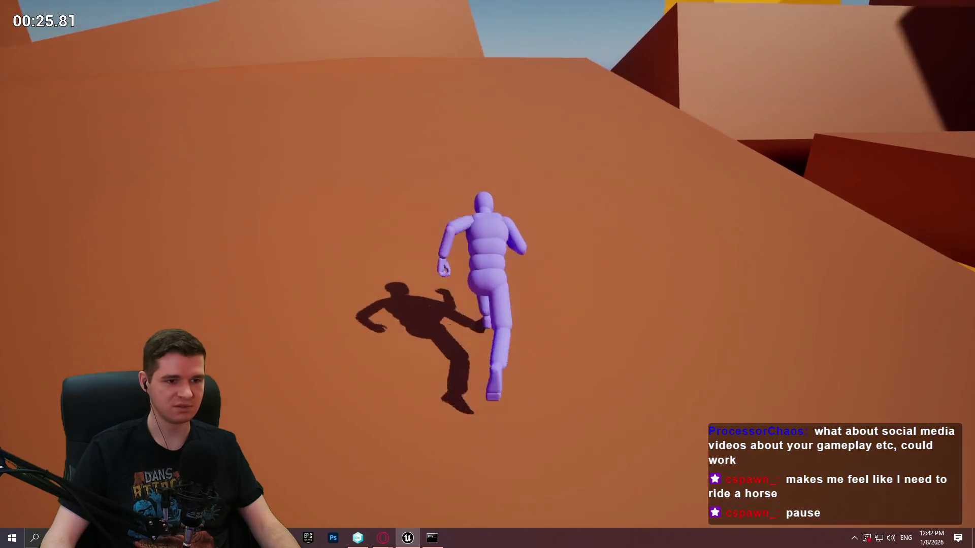
key("w")
key("space")
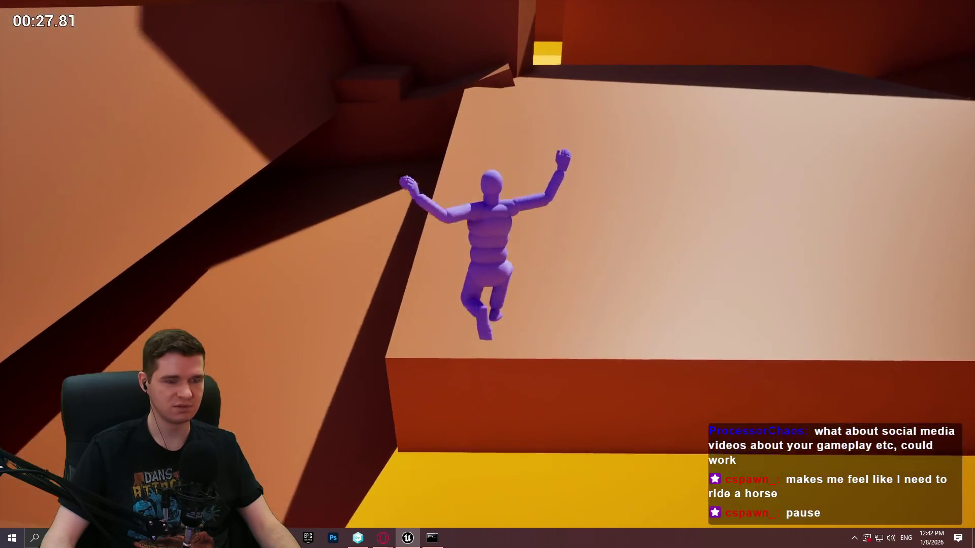
key("space")
key("Escape")
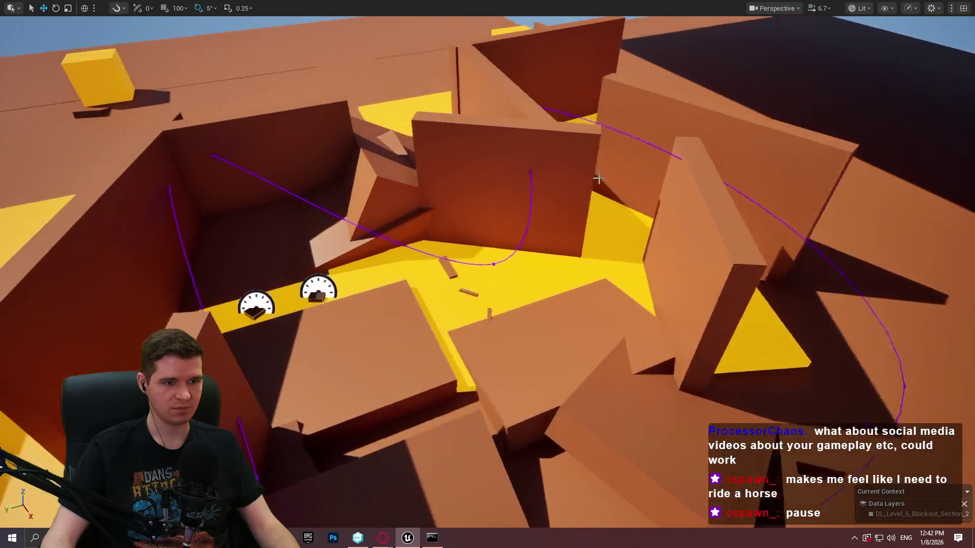
Step: Select a maze wall, move it down-left, then shift it slightly right
left_click(555, 181)
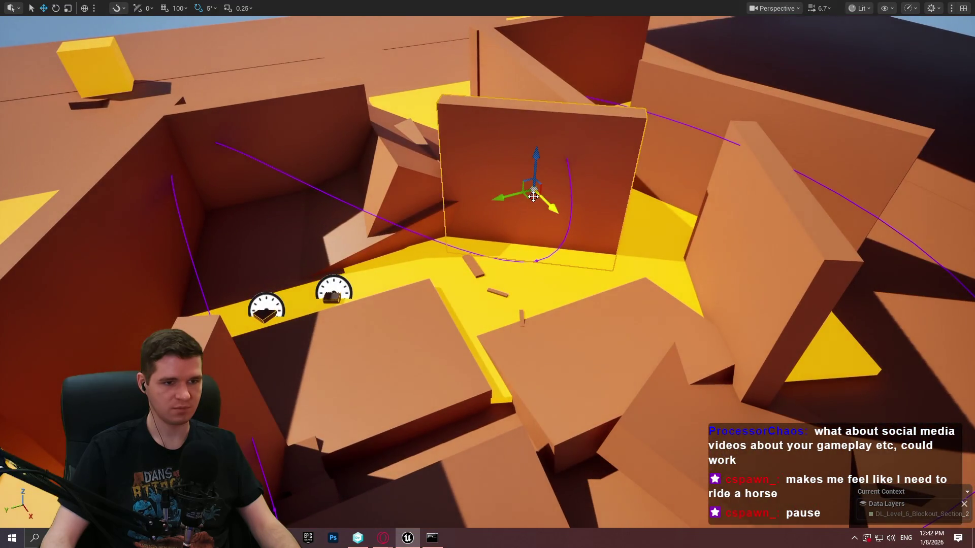
mouse_move(530, 199)
left_mouse_down()
mouse_move(467, 322)
mouse_move(380, 374)
mouse_move(370, 326)
mouse_move(386, 333)
left_mouse_up()
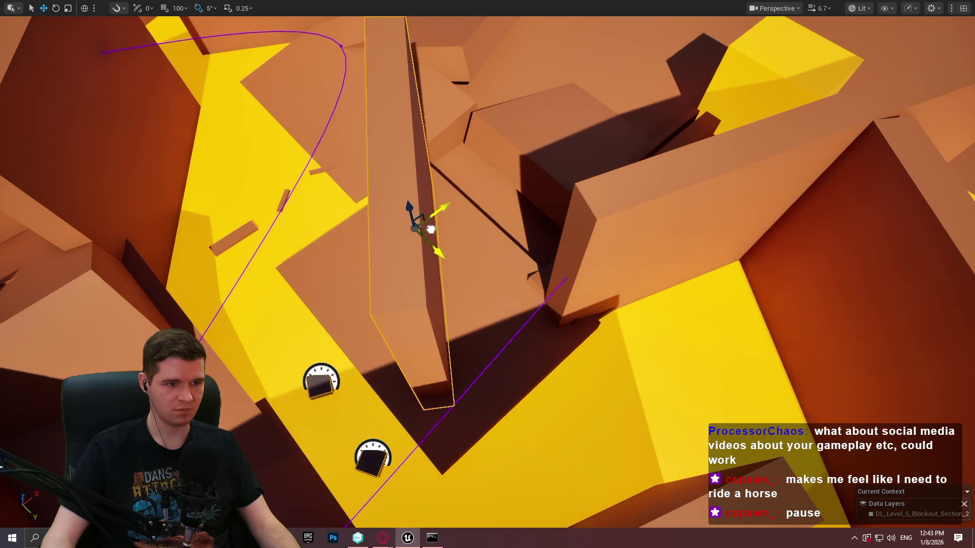
left_click_drag(430, 229, 472, 223)
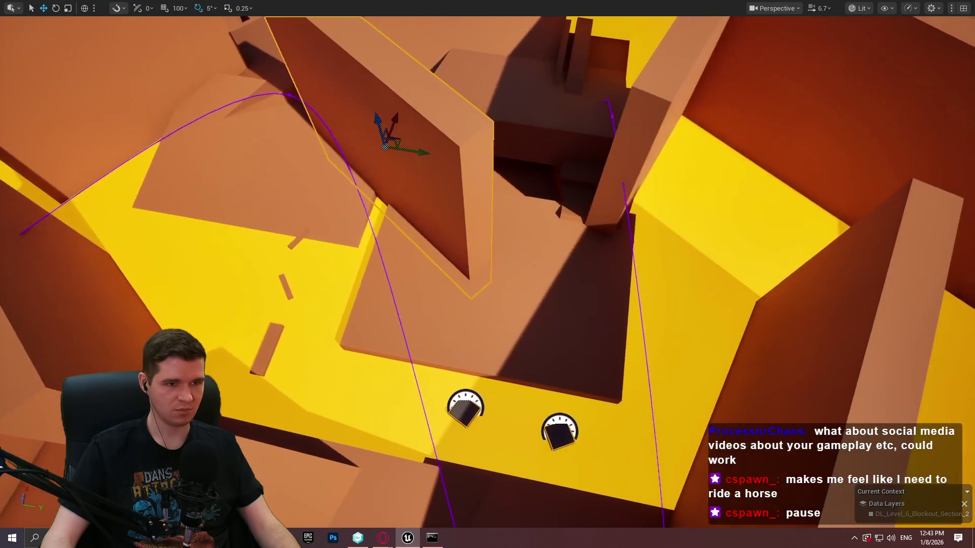
Step: Rotate the wall to 100°, slide it toward the pillar, then back off and turn it about 35°
left_click_drag(427, 168, 438, 165)
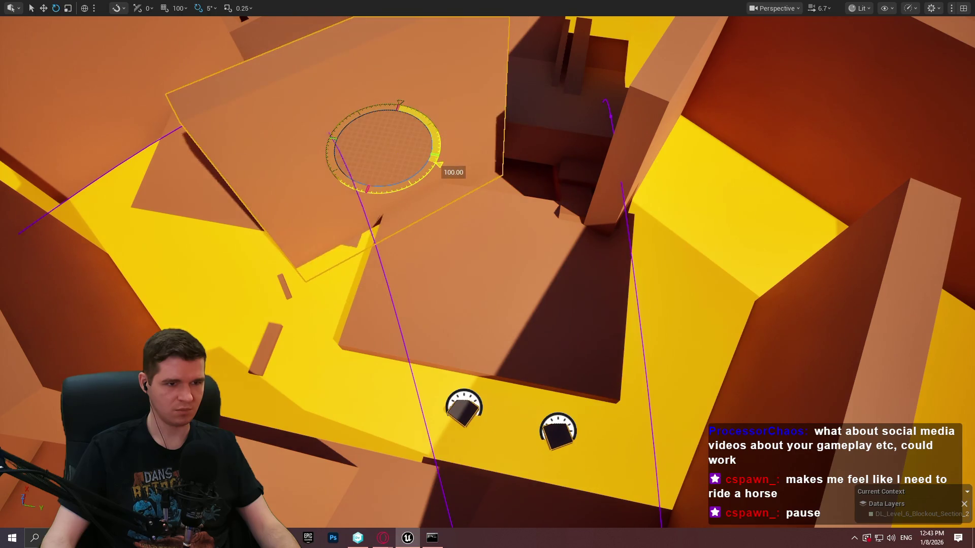
mouse_move(399, 139)
left_mouse_down()
mouse_move(559, 127)
mouse_move(563, 148)
left_mouse_up()
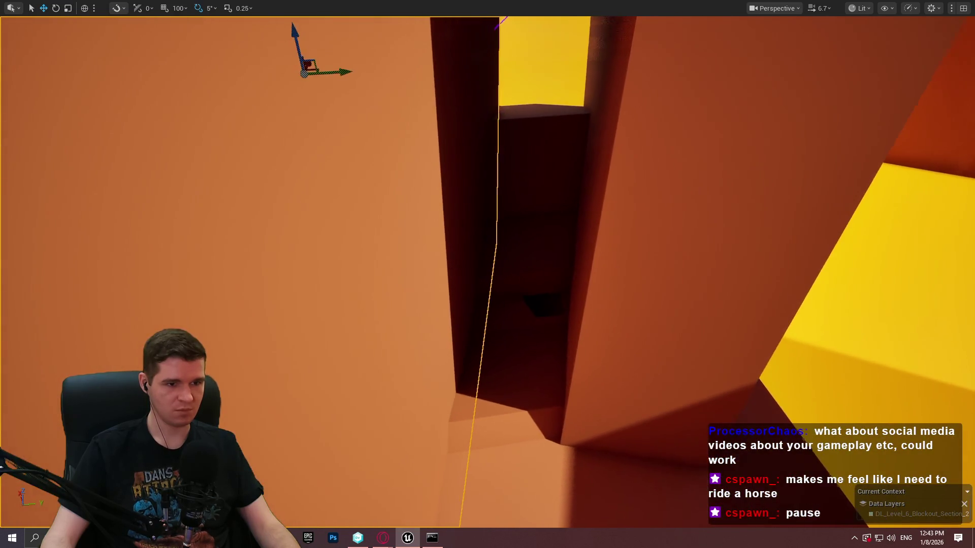
left_click_drag(353, 83, 415, 87)
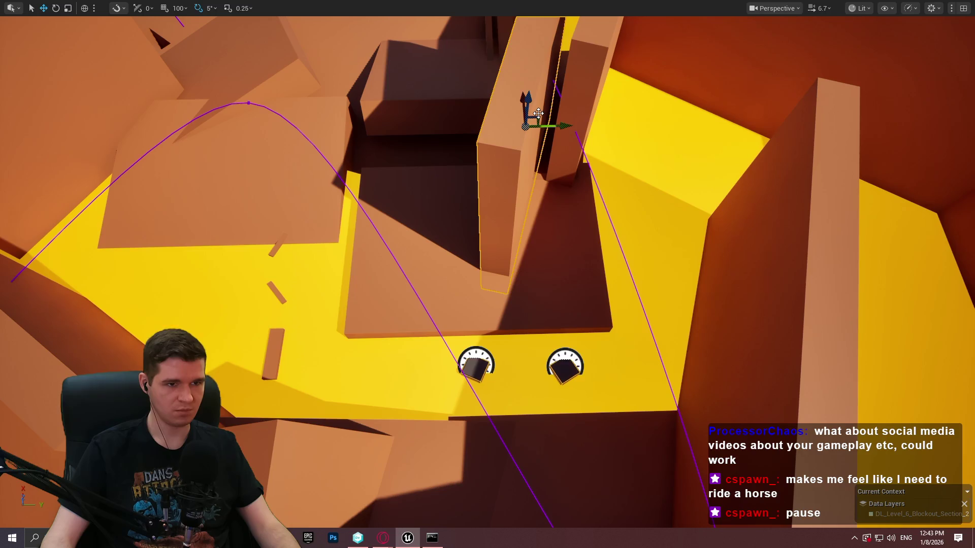
left_click_drag(538, 113, 452, 240)
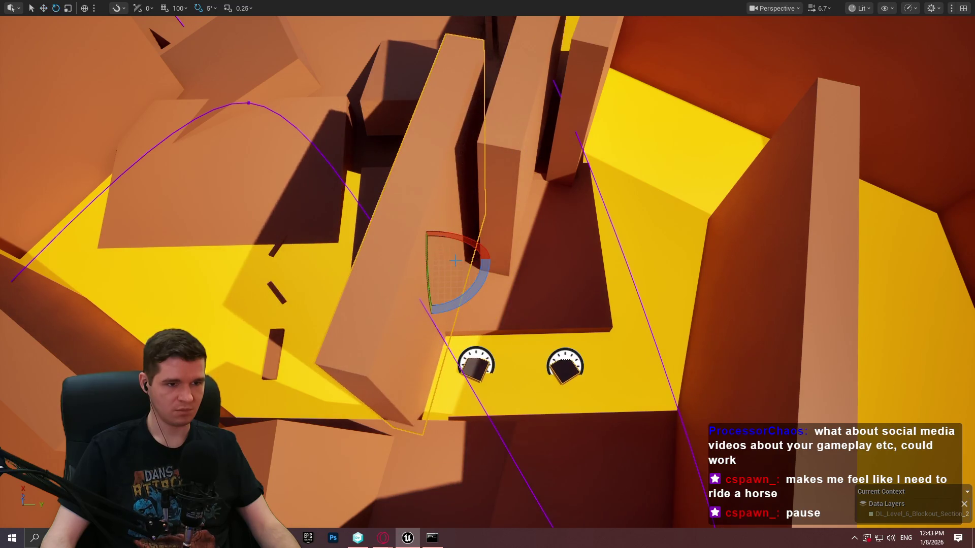
left_click_drag(477, 288, 475, 218)
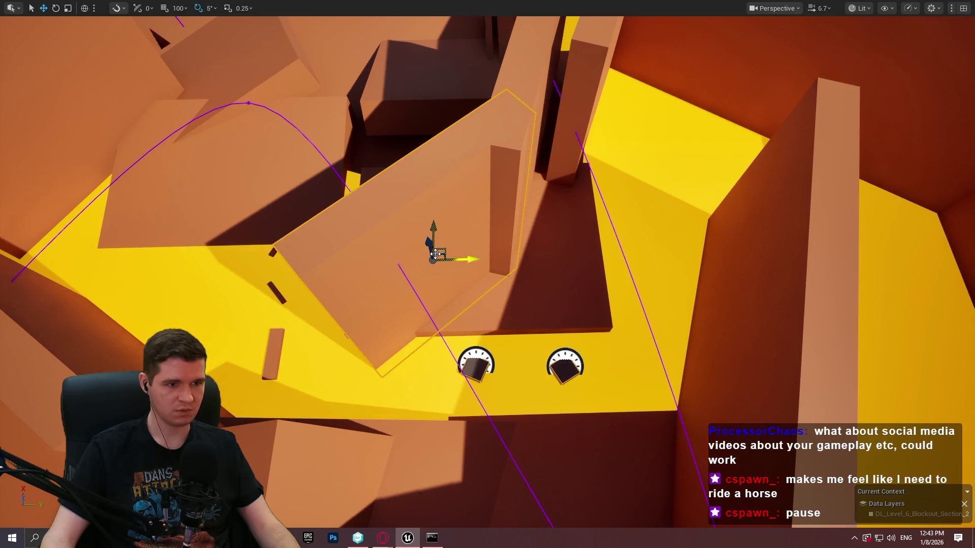
left_click_drag(442, 273, 467, 256)
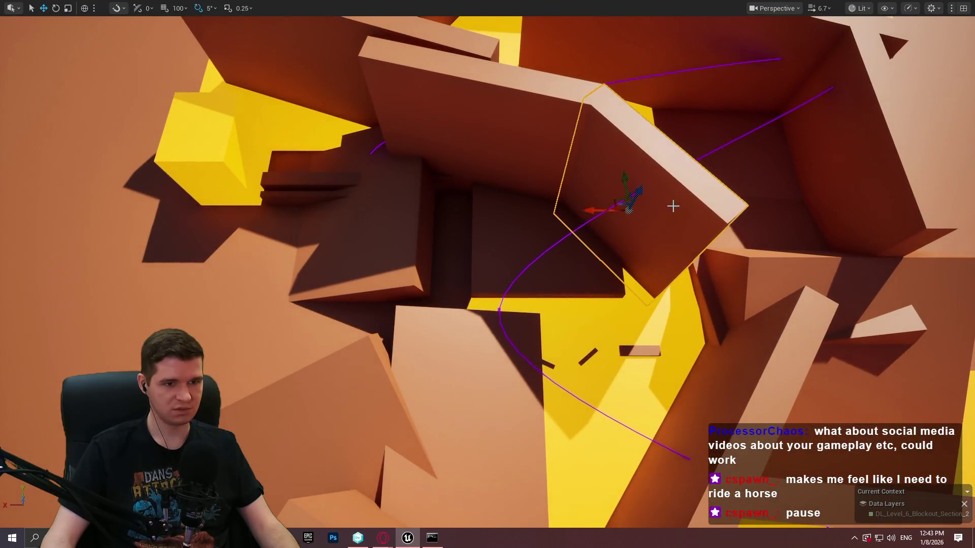
Step: Move the block down-left, rotate it -50° and nudge it right, centring the view on it
left_click_drag(621, 205, 569, 303)
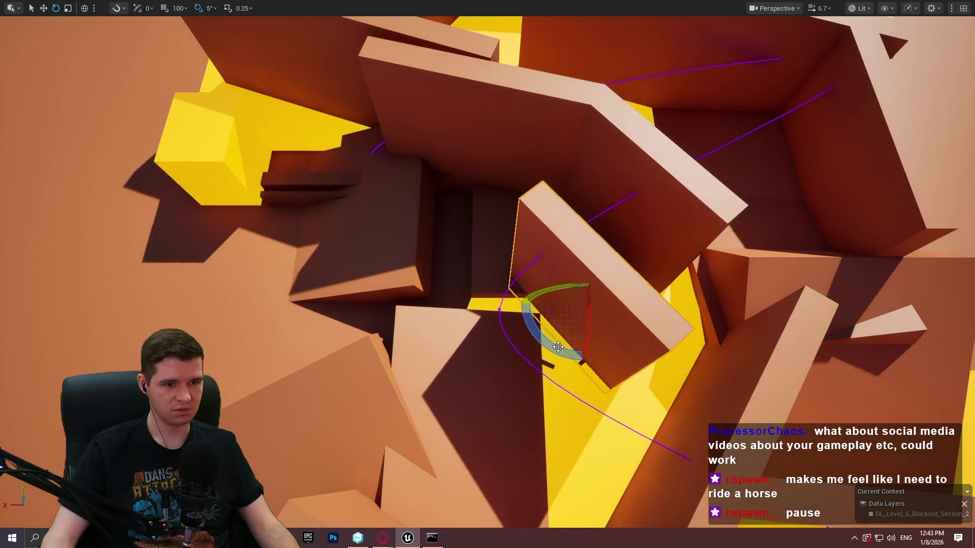
left_click_drag(558, 346, 533, 355)
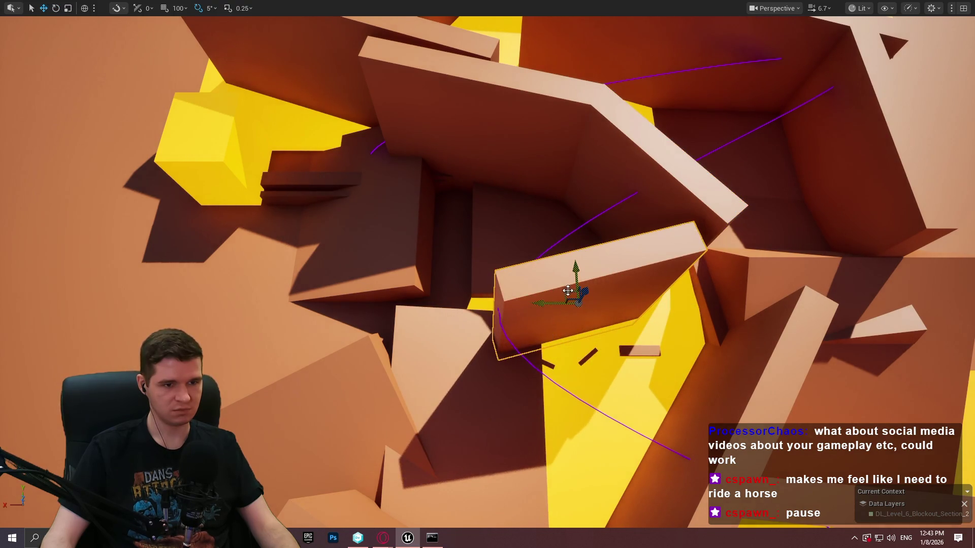
left_click_drag(567, 291, 608, 287)
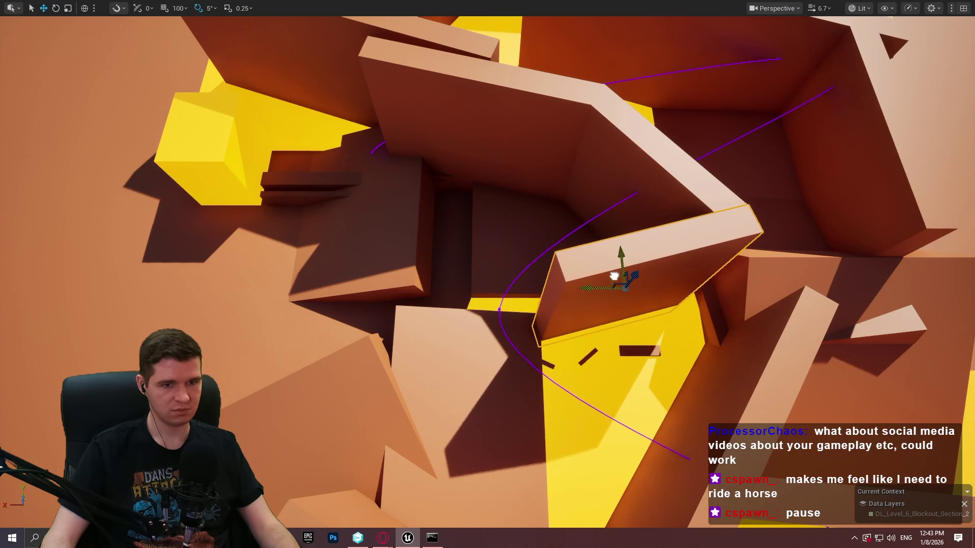
key("f")
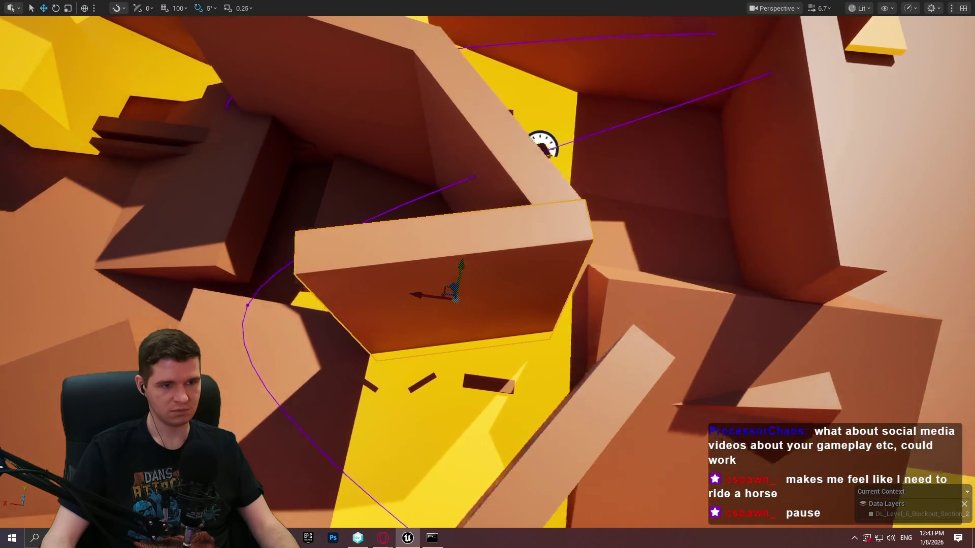
left_click_drag(610, 274, 610, 274)
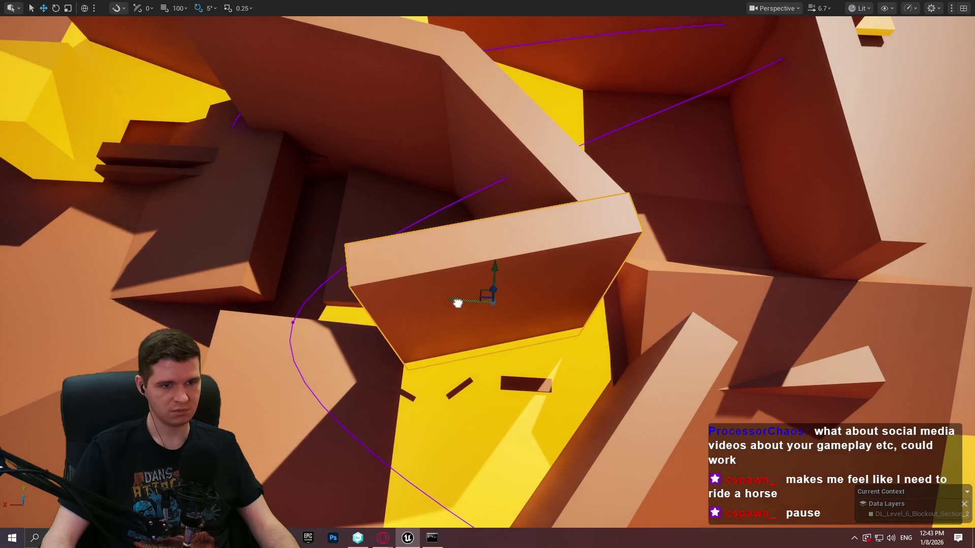
Step: Lower the block in the level, tilt it to a new angle and nudge it up-right
mouse_move(481, 288)
left_mouse_down()
mouse_move(457, 311)
mouse_move(413, 427)
mouse_move(472, 465)
mouse_move(544, 294)
mouse_move(435, 272)
mouse_move(391, 357)
left_mouse_up()
key("e")
mouse_move(448, 275)
left_mouse_down()
mouse_move(311, 311)
mouse_move(357, 333)
mouse_move(354, 350)
left_mouse_up()
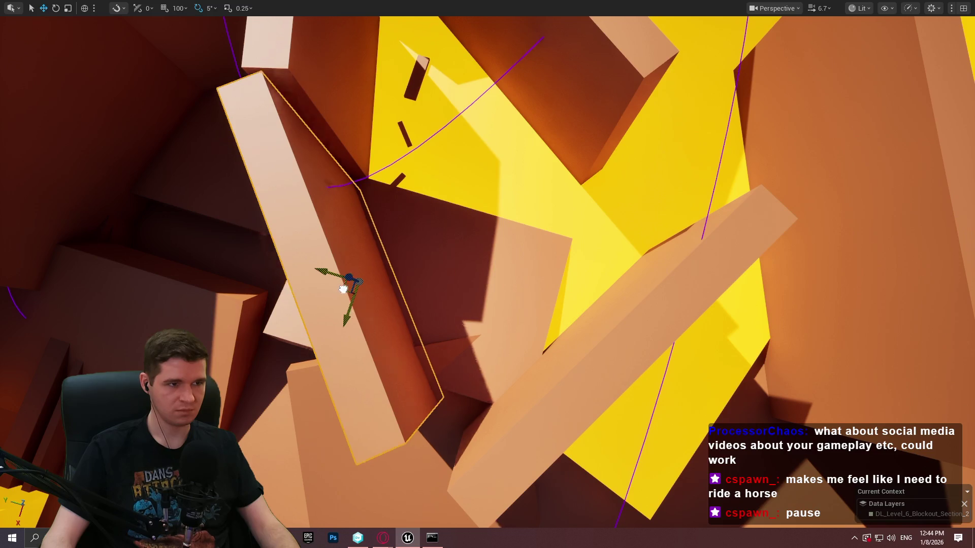
left_click_drag(343, 289, 351, 270)
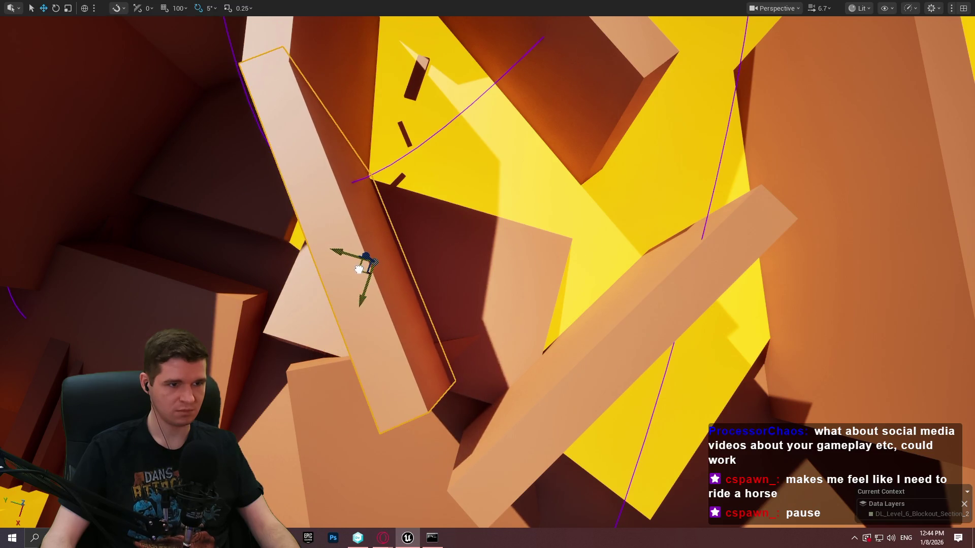
scroll(358, 269, "up", 5)
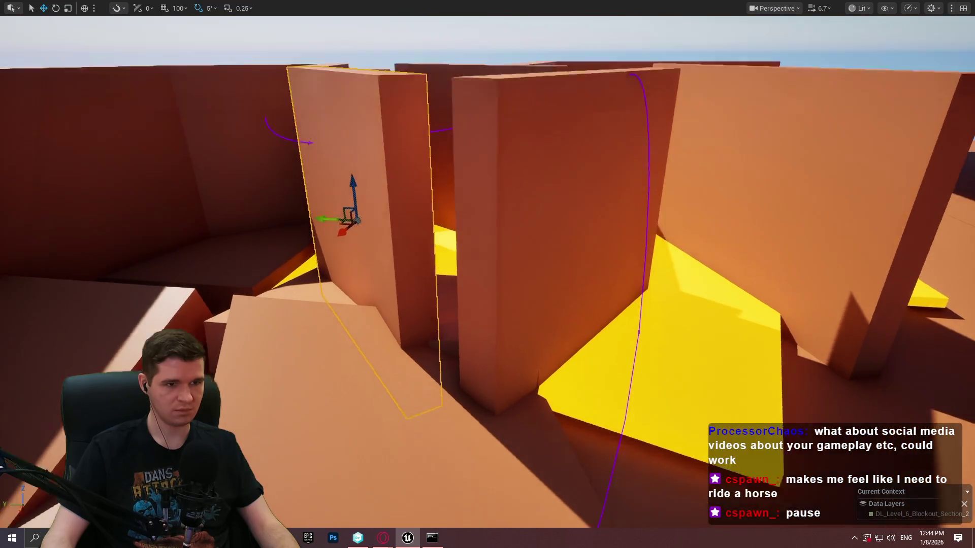
Step: Fly over to the sloped ramp and Alt-drag a raised duplicate of it
key("w")
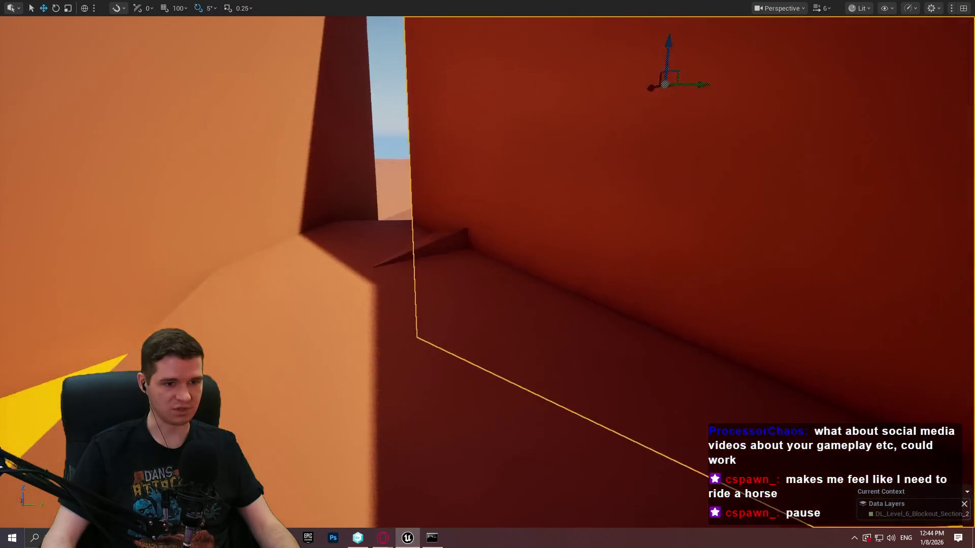
key("w")
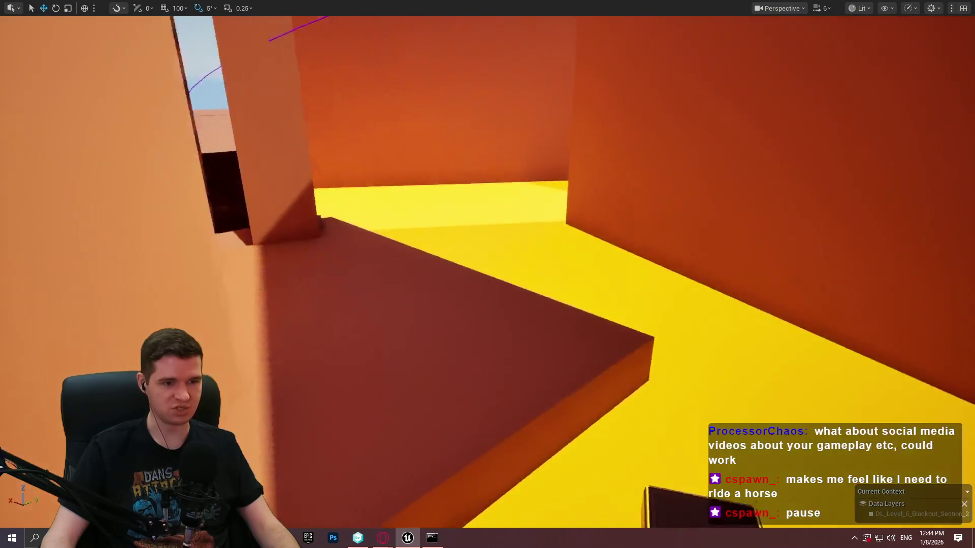
key("w")
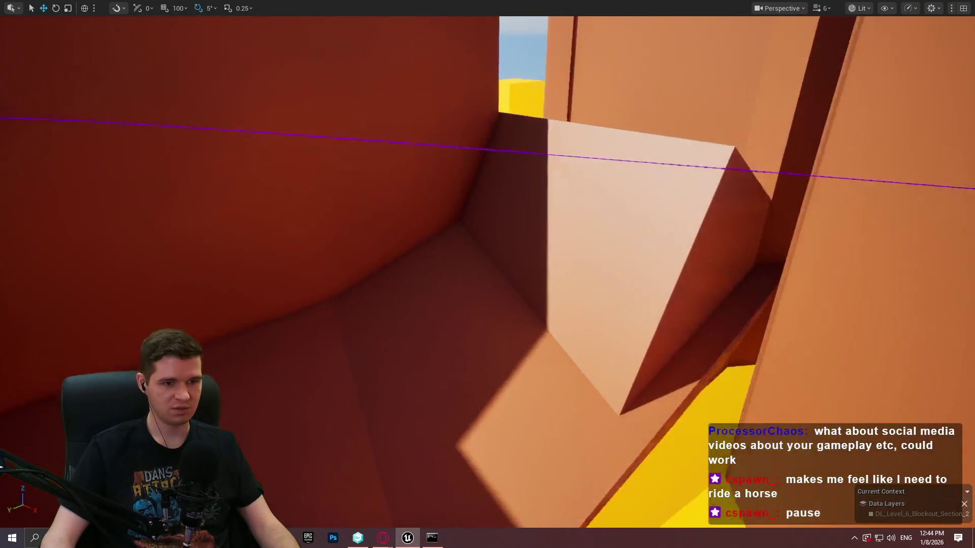
key("w")
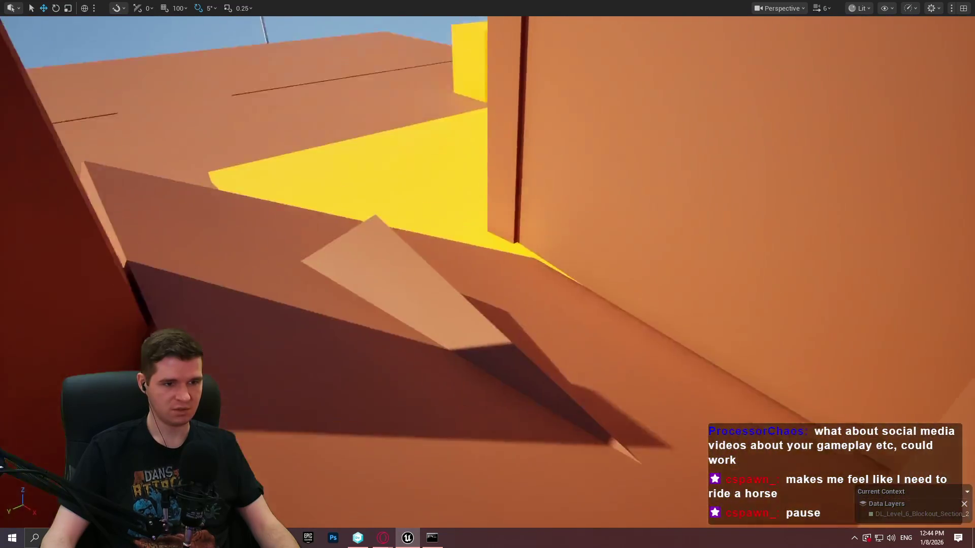
key("s")
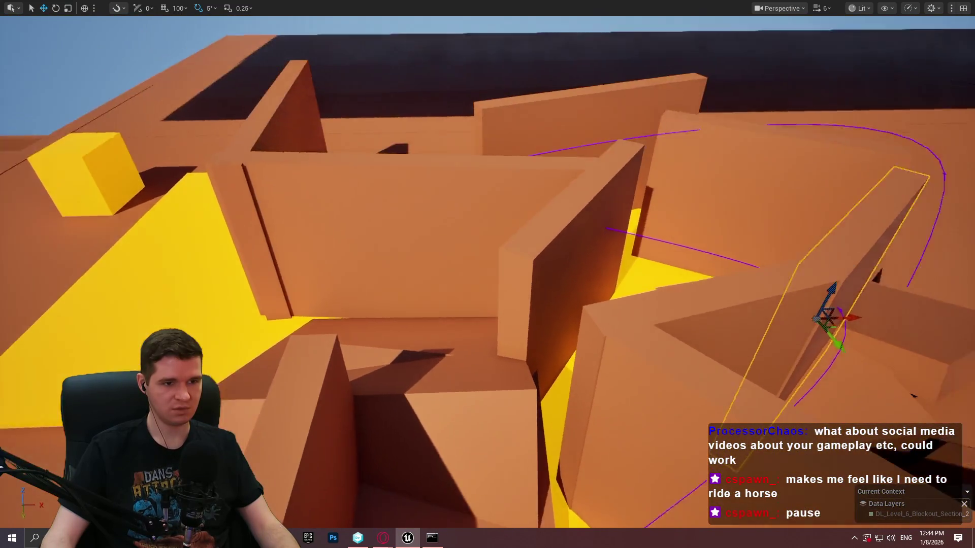
key("w")
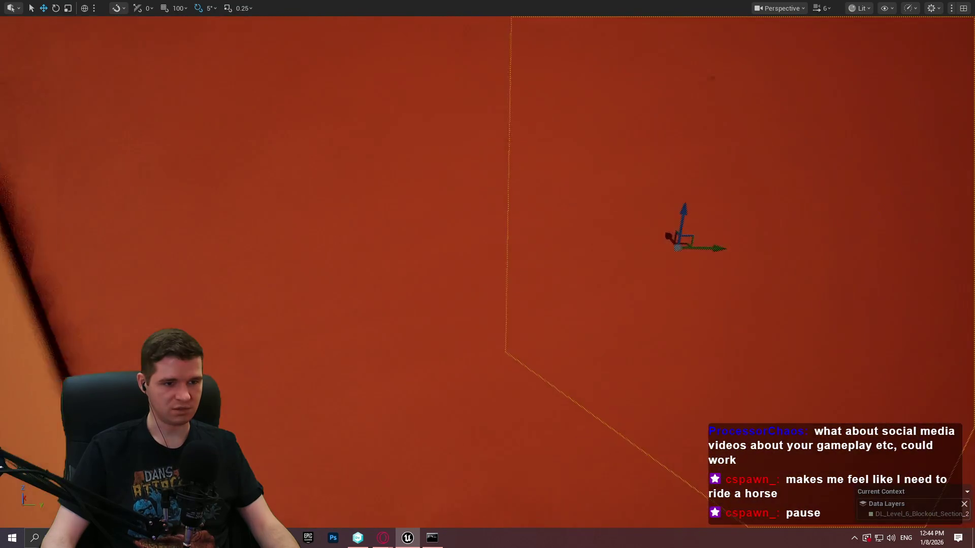
key("s")
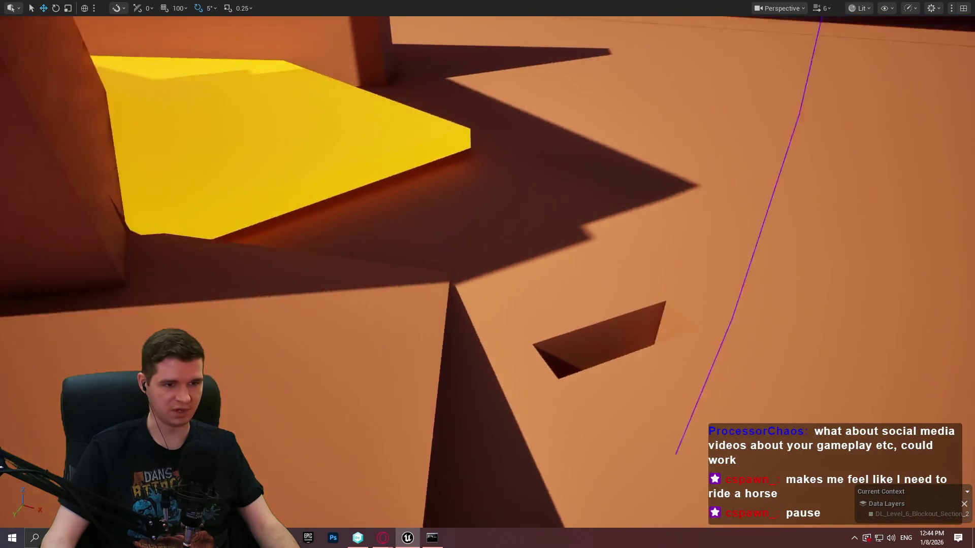
key("s")
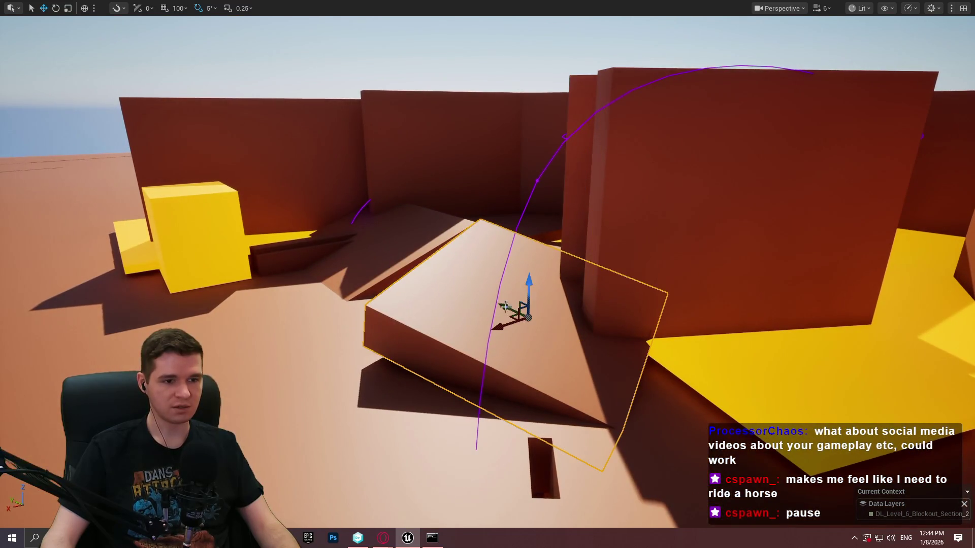
mouse_move(525, 297)
left_mouse_down()
mouse_move(544, 216)
mouse_move(574, 326)
mouse_move(537, 284)
mouse_move(556, 293)
left_mouse_up()
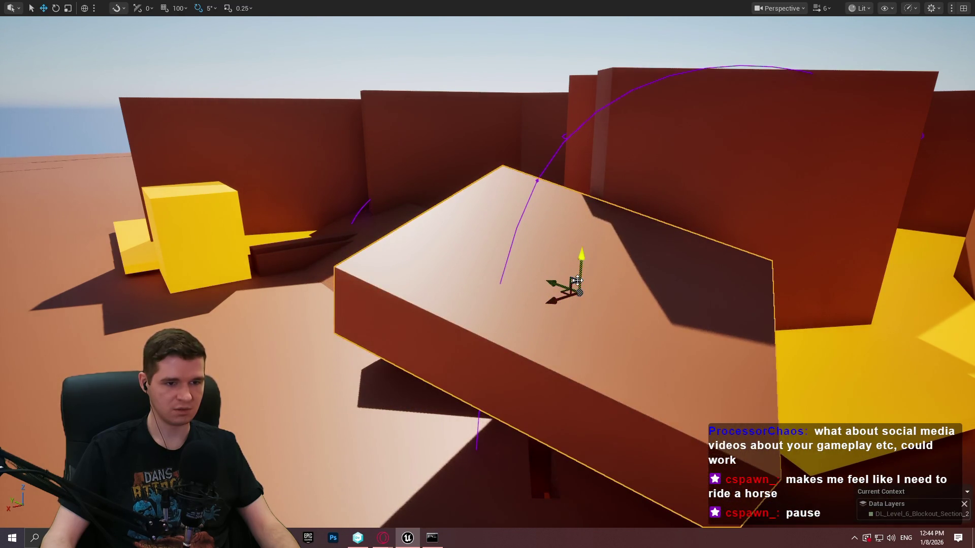
Step: Tilt the copy about 10 degrees and lower it across the passage
key("s")
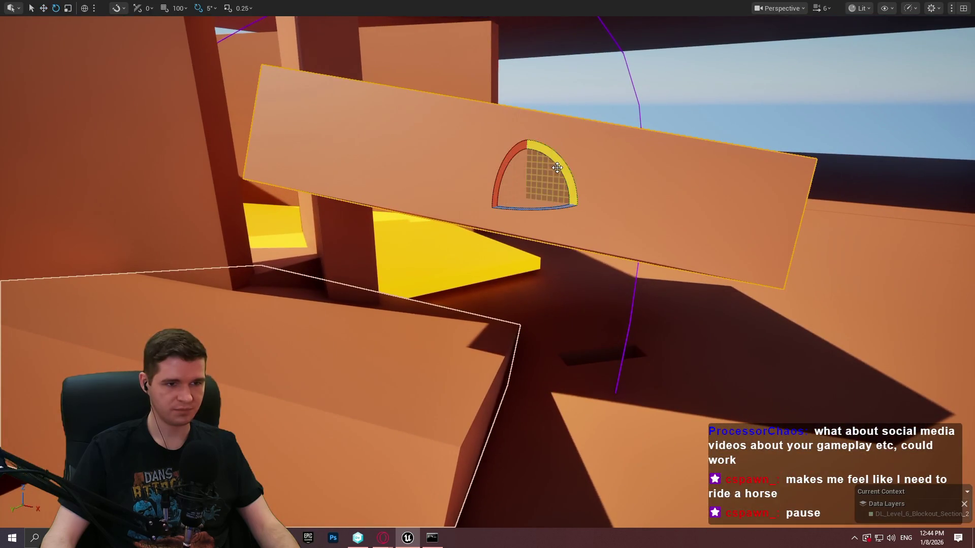
left_click_drag(557, 168, 580, 209)
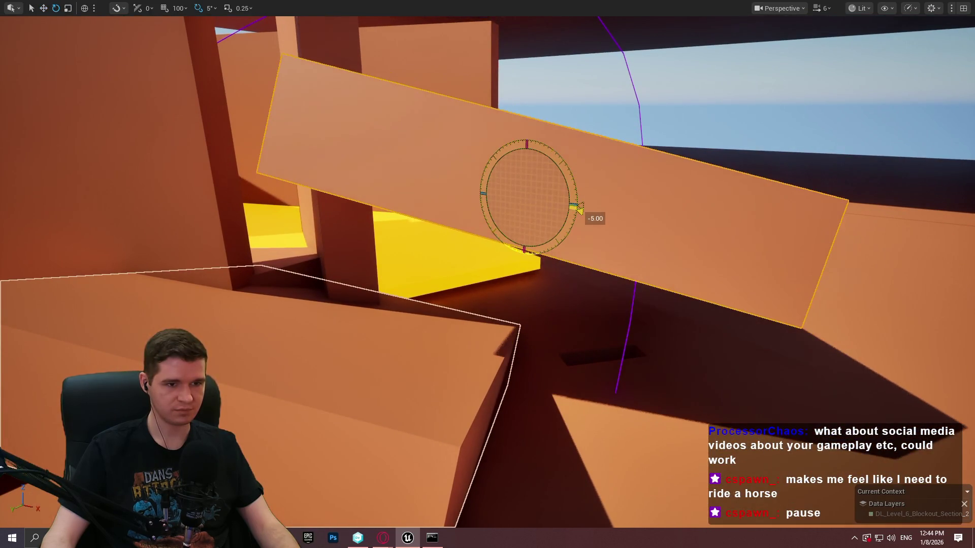
mouse_move(548, 151)
left_mouse_down()
mouse_move(546, 203)
mouse_move(584, 274)
left_mouse_up()
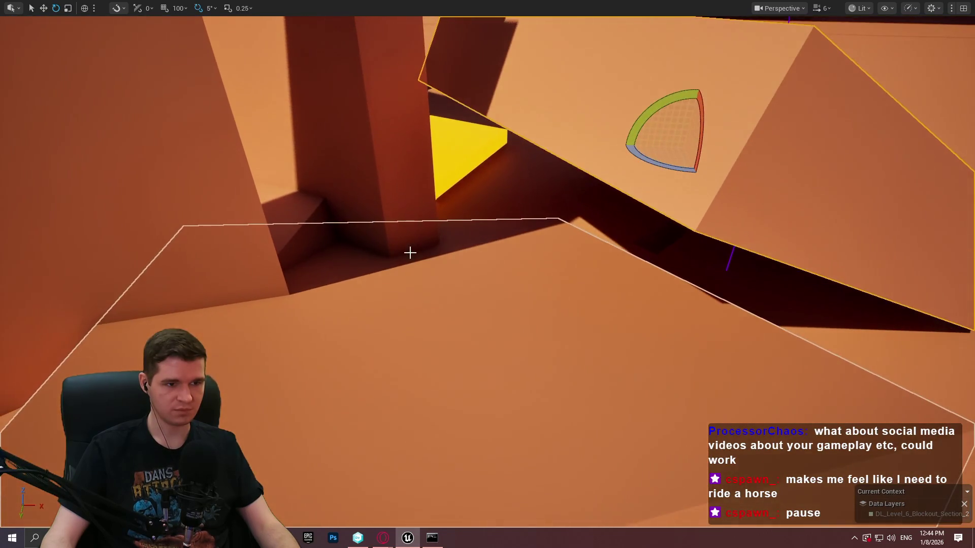
Step: Slide the block sideways along the passage and tilt it by 5 degrees
key("w")
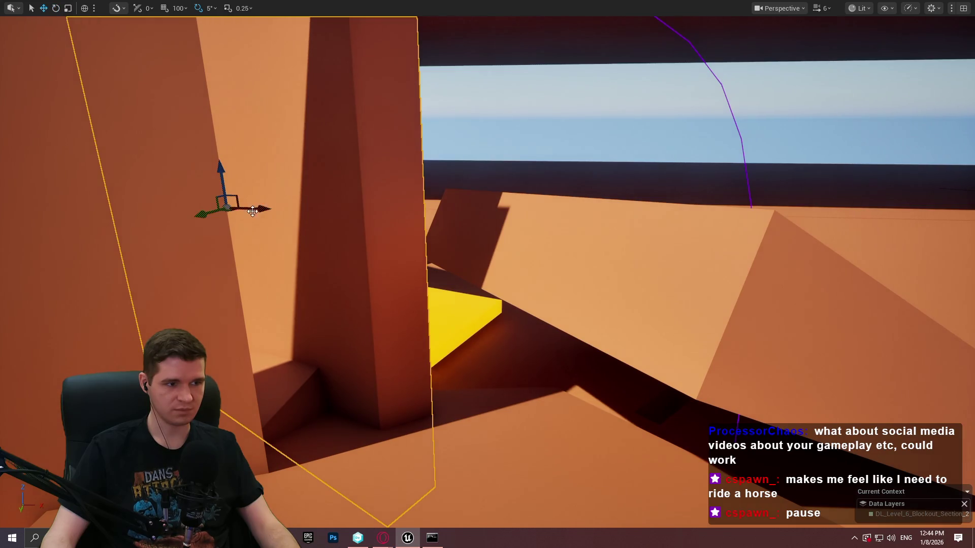
mouse_move(253, 211)
left_mouse_down()
mouse_move(421, 227)
mouse_move(452, 223)
mouse_move(420, 218)
mouse_move(675, 216)
left_mouse_up()
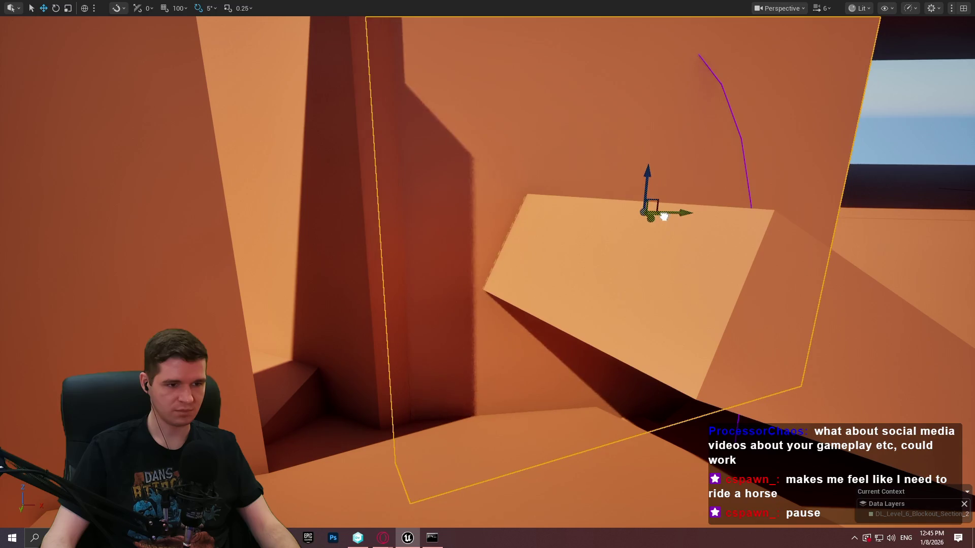
key("w")
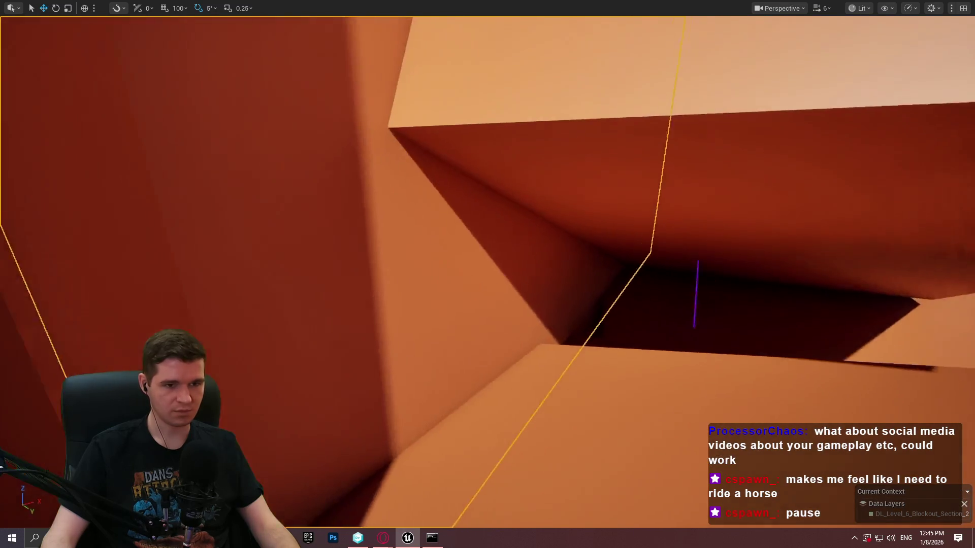
key("s")
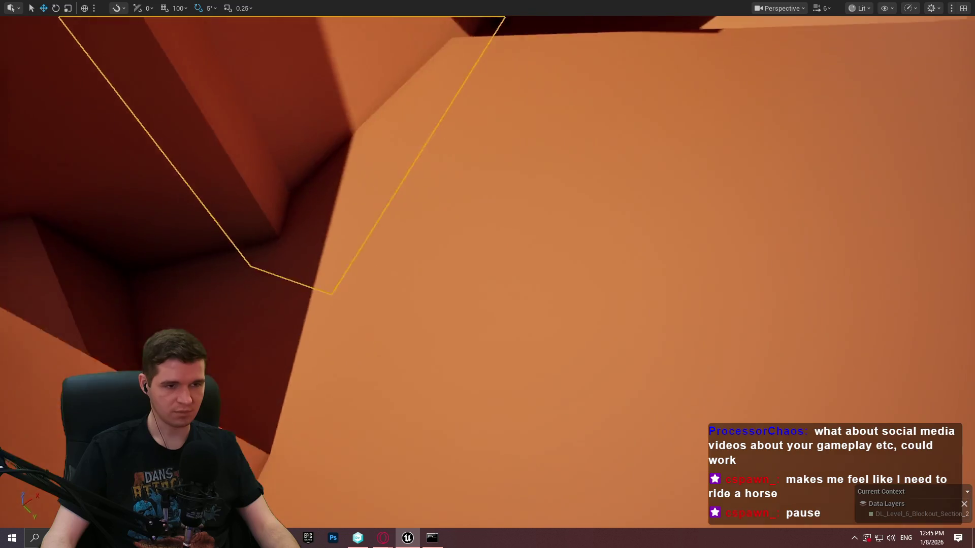
key("s")
key("w")
key("s")
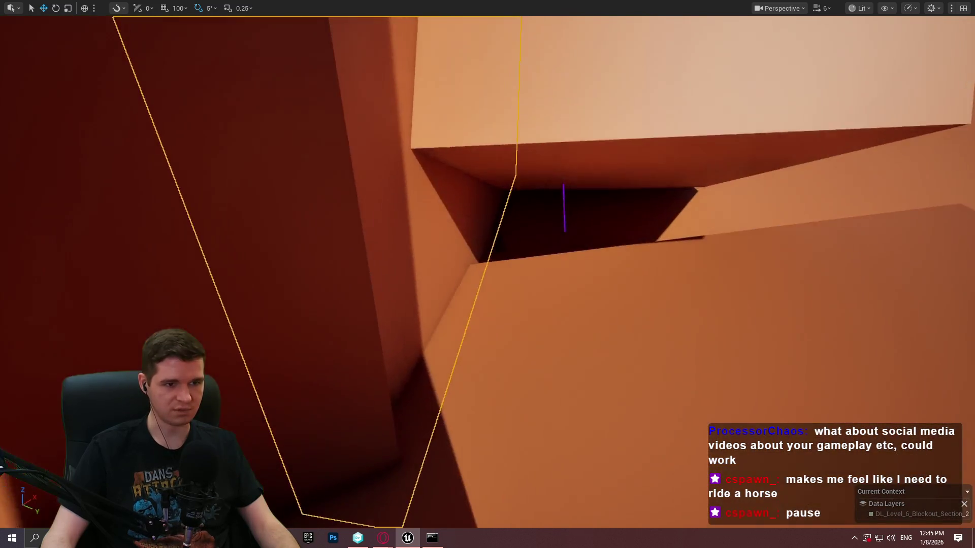
key("e")
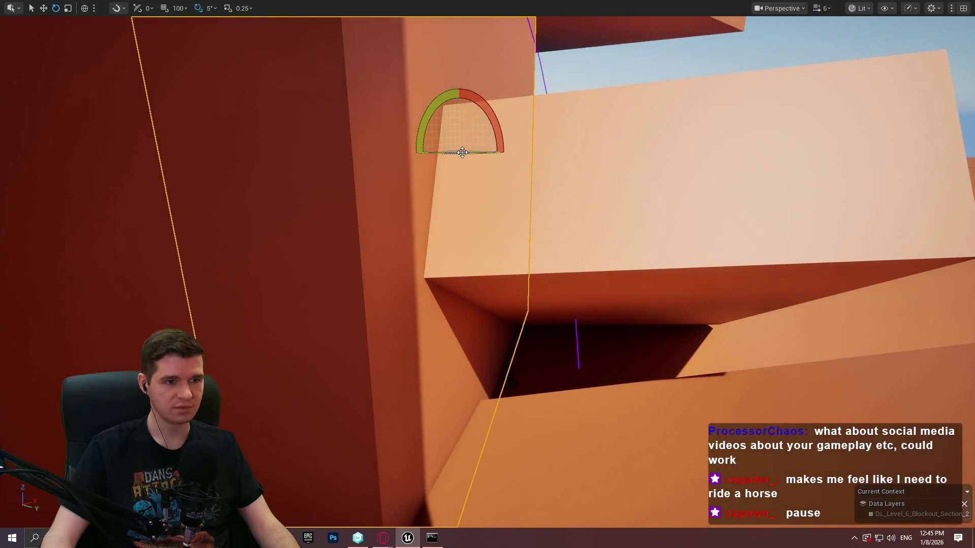
left_click_drag(461, 152, 447, 153)
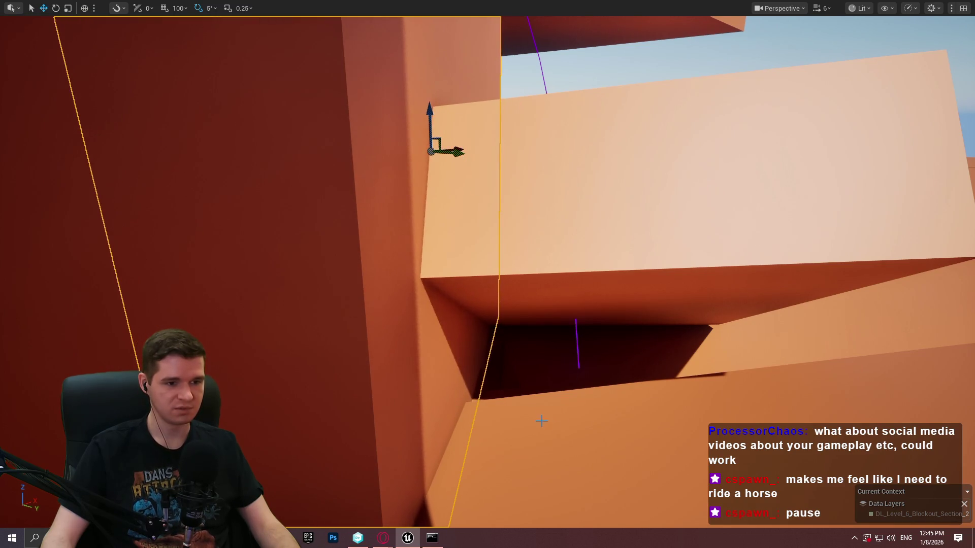
Step: Playtest from the floor with Play From Here, running the mannequin through the dark tunnel
right_click(534, 66)
left_click(586, 401)
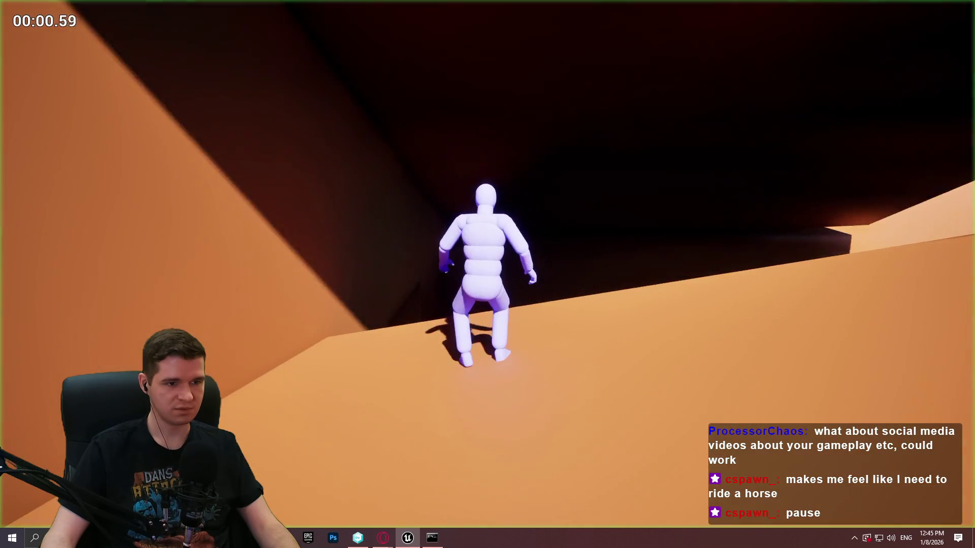
key("w")
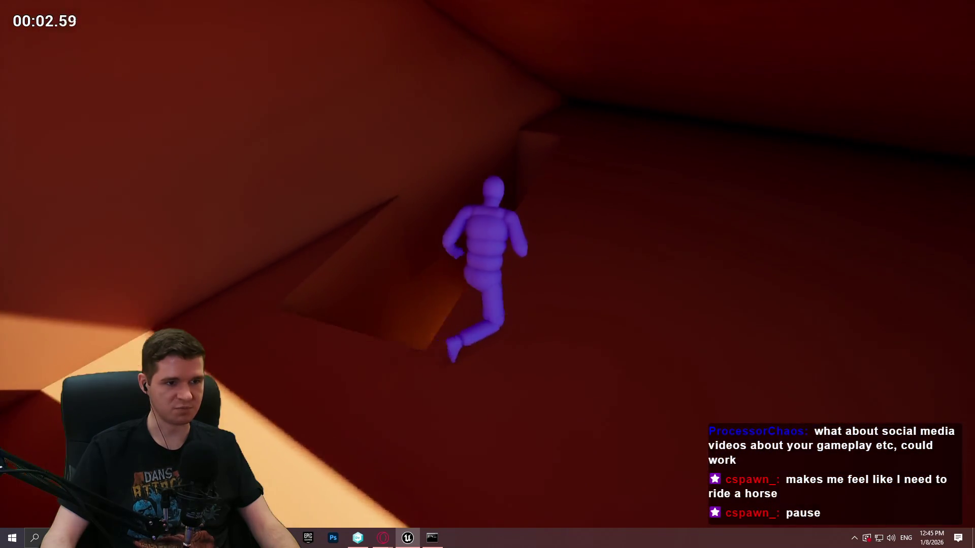
key("w")
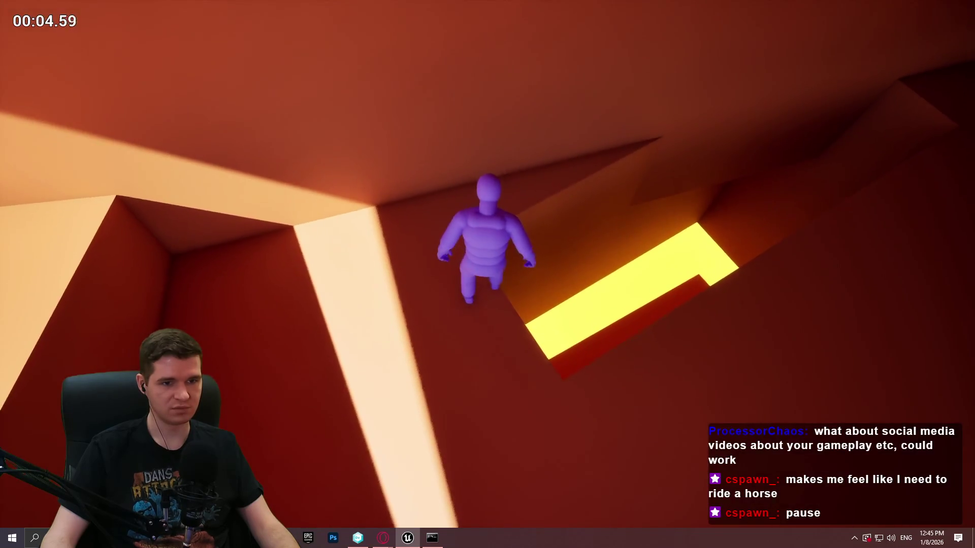
key("Escape")
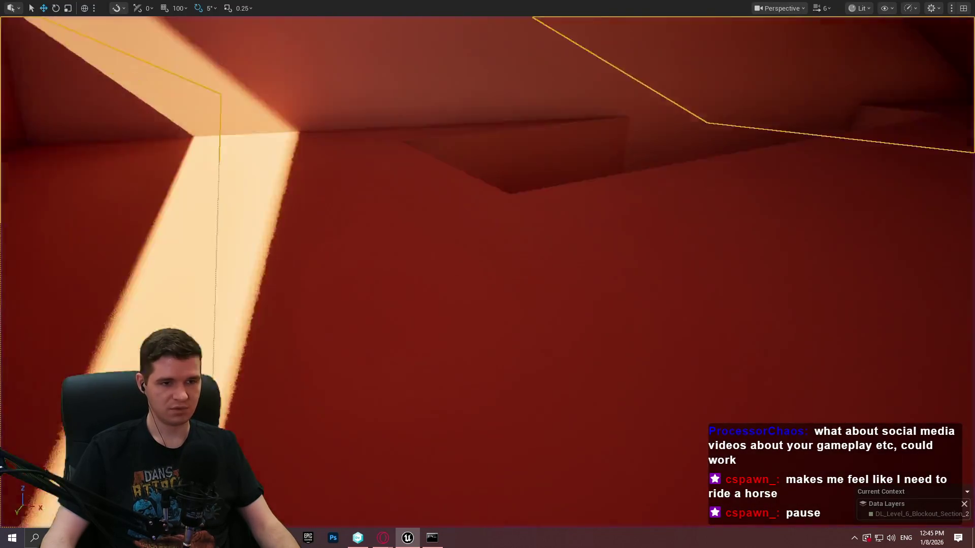
Step: Fly to the angled orange block and drop a point light in the gap beneath it
key("w")
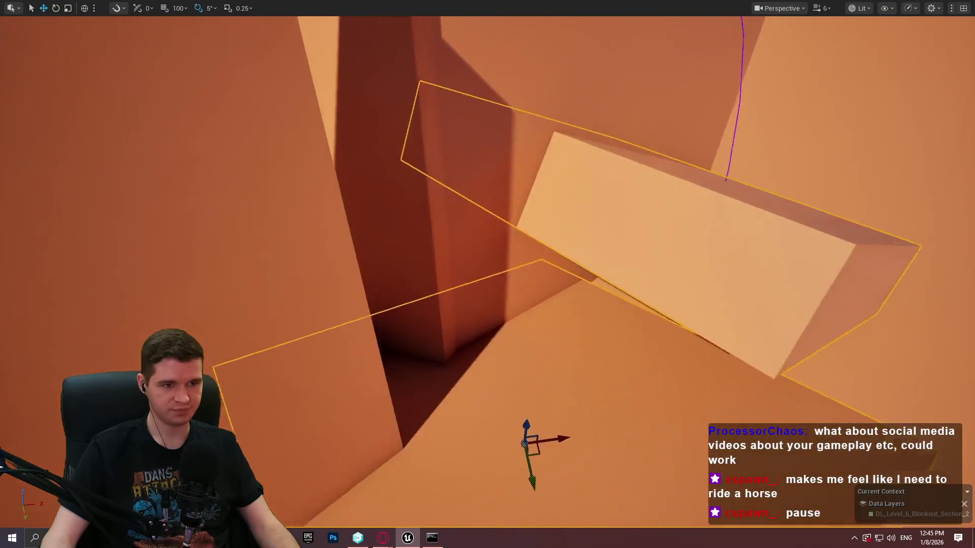
key("w")
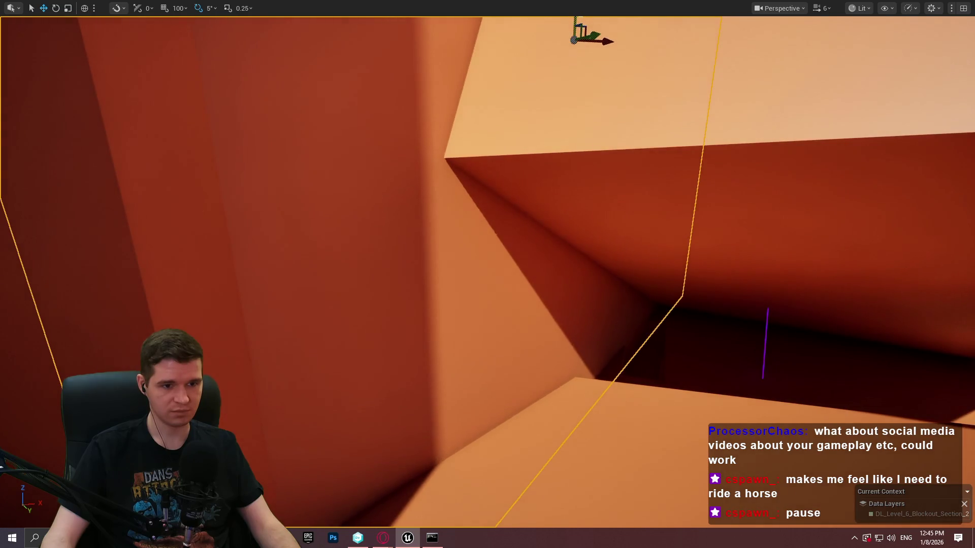
key("e")
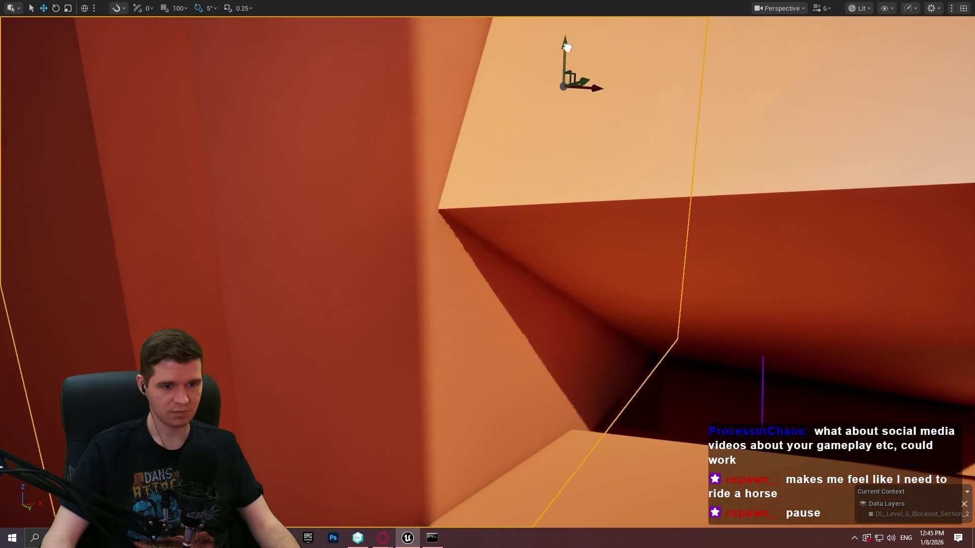
key("d")
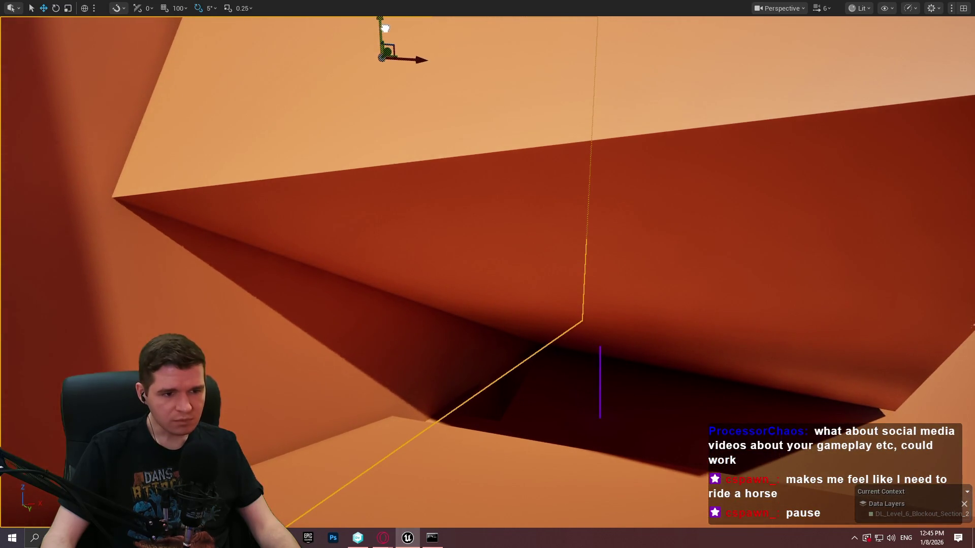
left_click(538, 383)
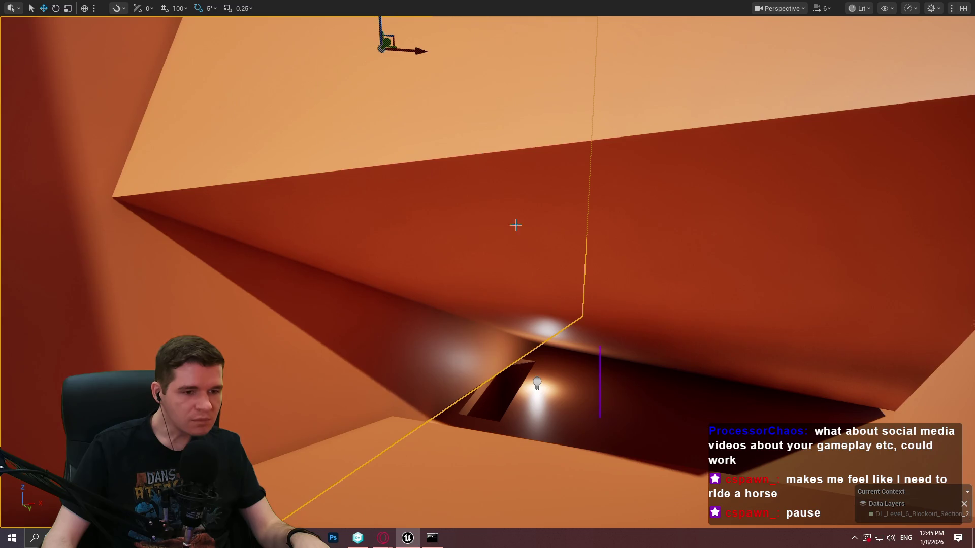
scroll(460, 346, "down", 10)
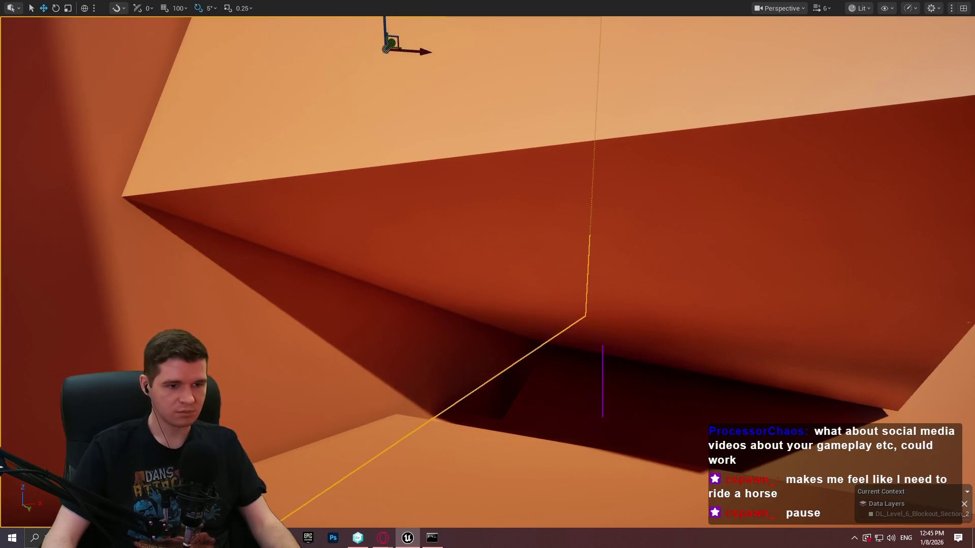
Step: Select the point light and drag it up on Z into the red shaft
key("d")
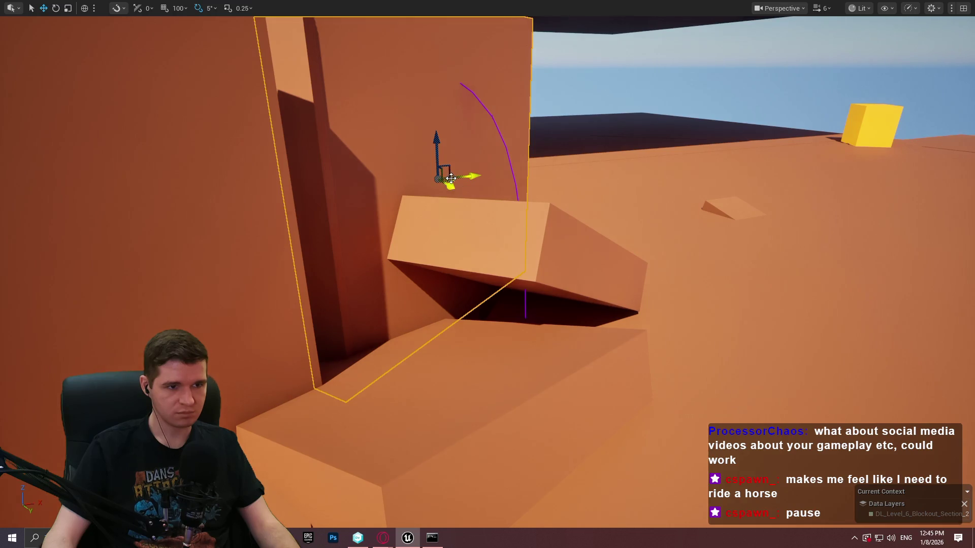
scroll(451, 178, "up", 10)
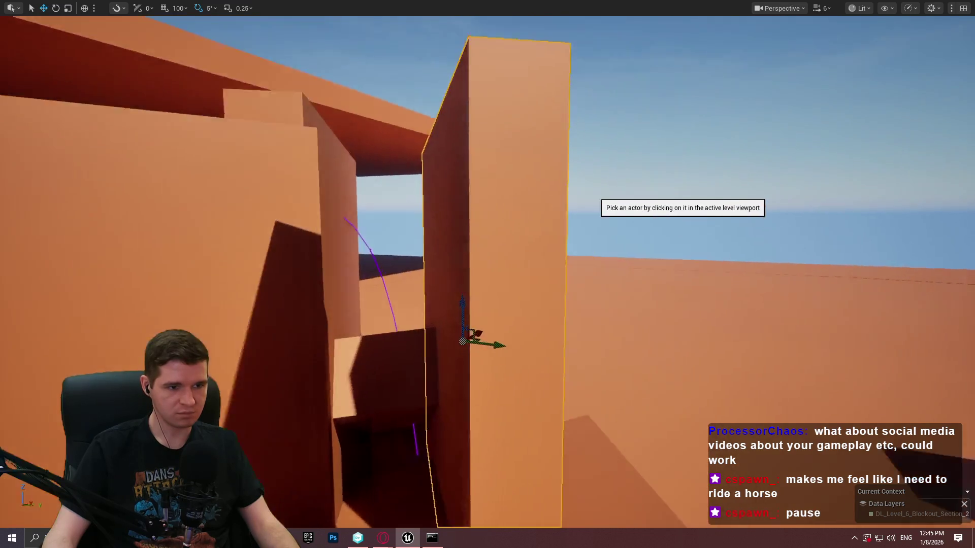
key("a")
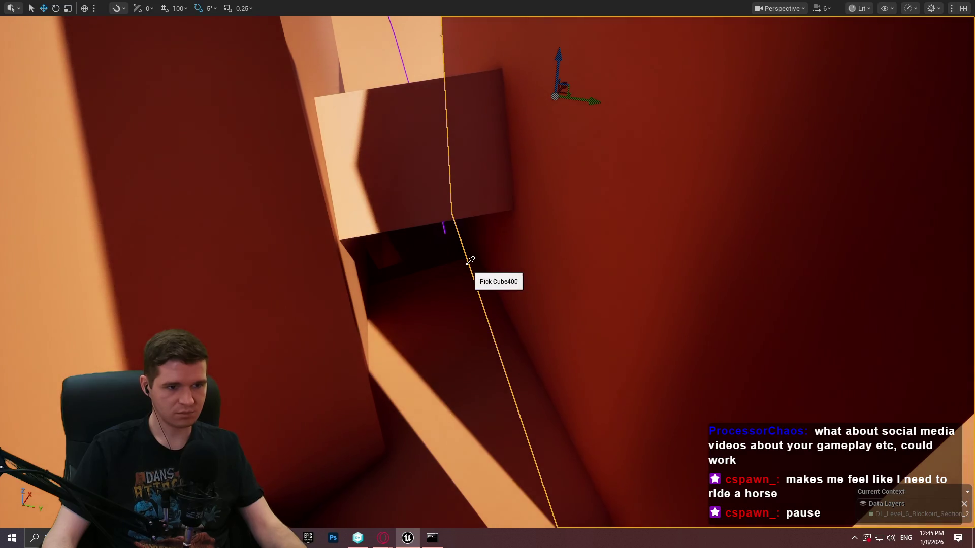
key("e")
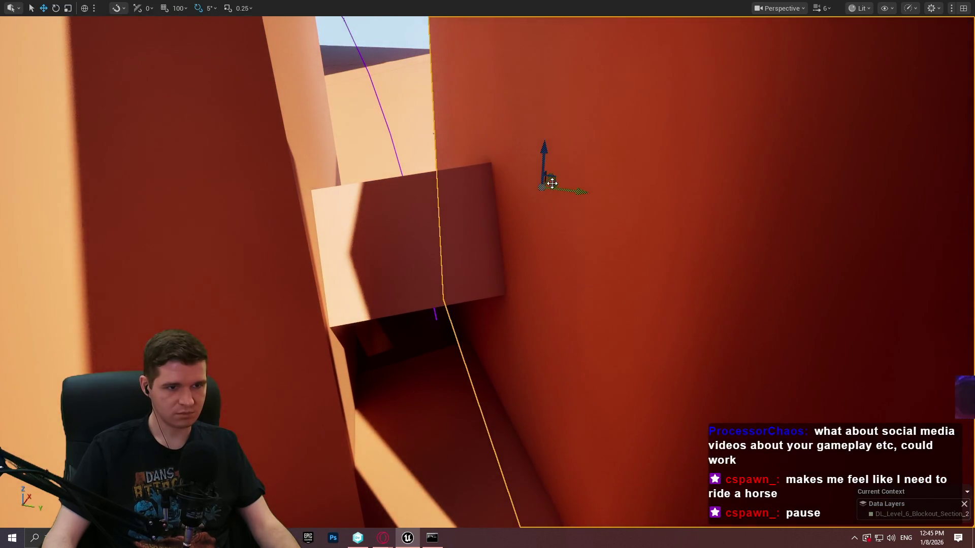
mouse_move(552, 184)
left_mouse_down()
mouse_move(496, 147)
mouse_move(406, 127)
mouse_move(296, 229)
left_mouse_up()
left_click(342, 177)
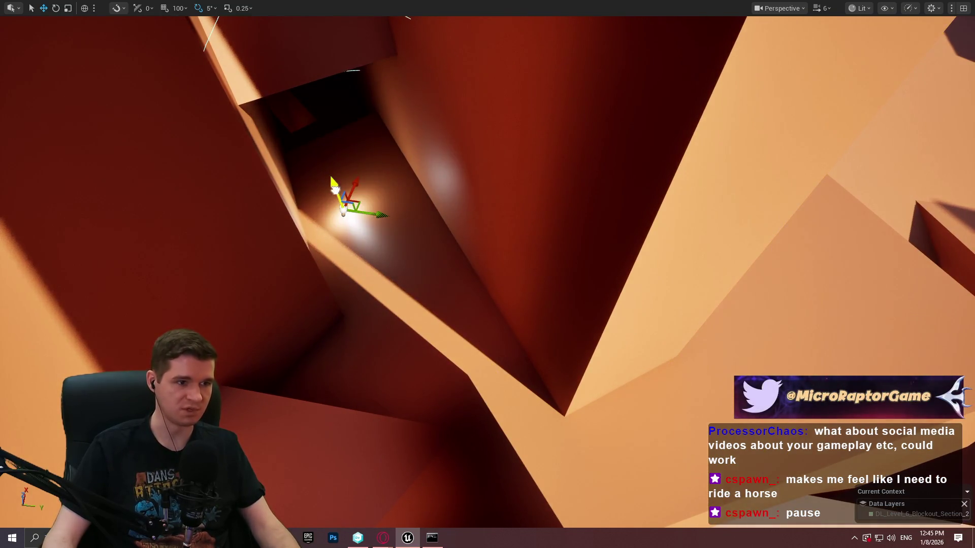
mouse_move(335, 189)
left_mouse_down()
mouse_move(317, 135)
mouse_move(336, 92)
mouse_move(307, 43)
mouse_move(319, 47)
left_mouse_up()
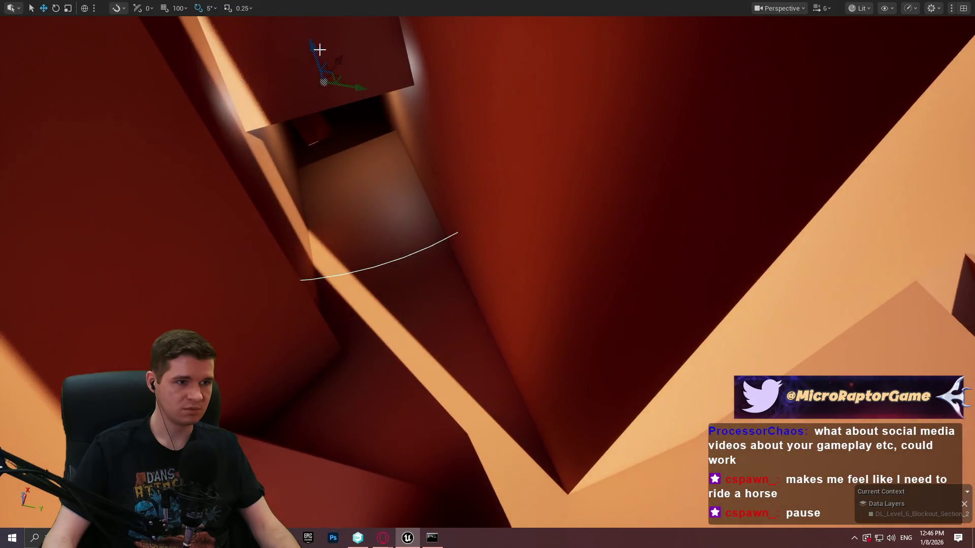
Step: Fly down through the lit red shaft to check it, then pick the large orange slab
key("f")
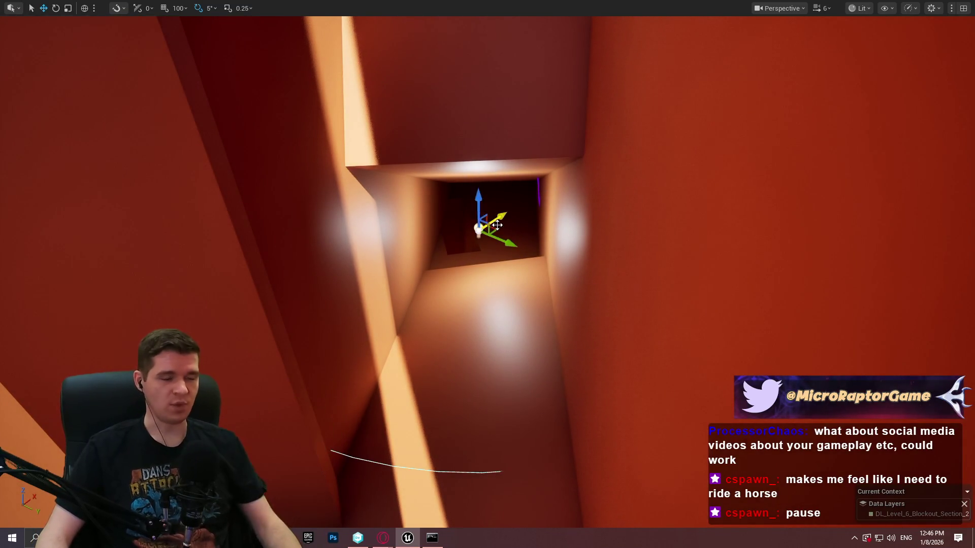
mouse_move(497, 225)
left_mouse_down()
mouse_move(504, 175)
mouse_move(506, 188)
mouse_move(620, 159)
mouse_move(630, 121)
mouse_move(533, 111)
mouse_move(563, 230)
left_mouse_up()
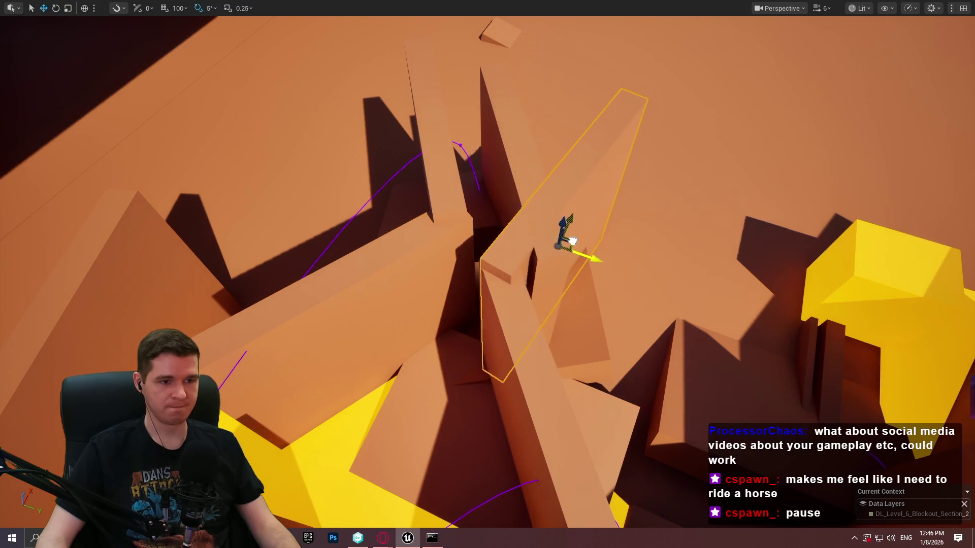
mouse_move(582, 246)
left_mouse_down()
mouse_move(573, 271)
mouse_move(538, 240)
mouse_move(677, 153)
left_mouse_up()
scroll(561, 251, "down", 2)
scroll(551, 243, "down", 1)
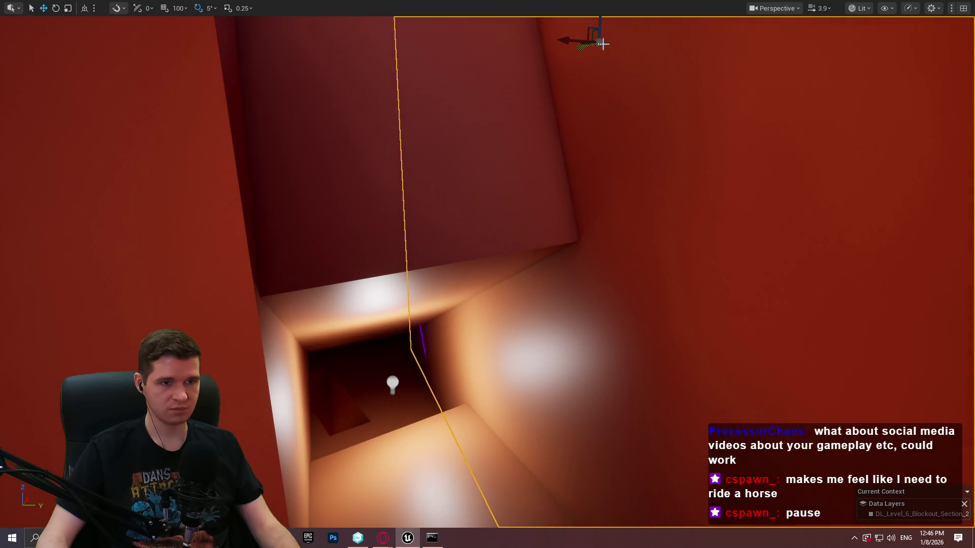
left_click_drag(566, 42, 430, 84)
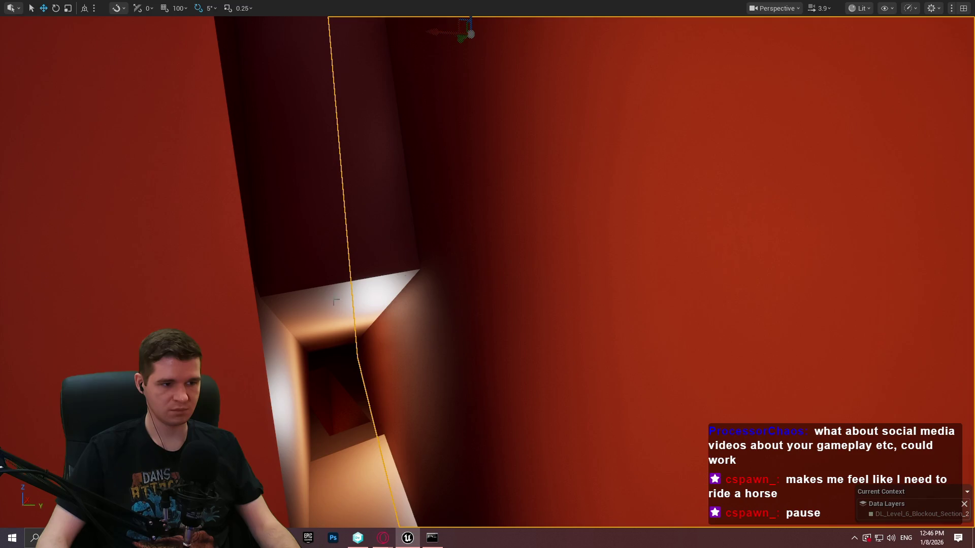
left_click_drag(335, 302, 335, 302)
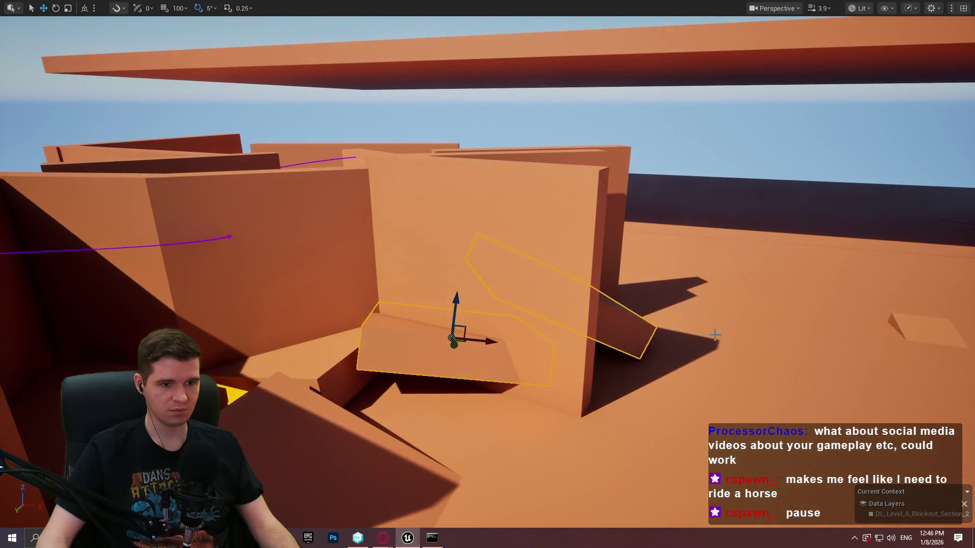
left_click_drag(640, 331, 628, 396)
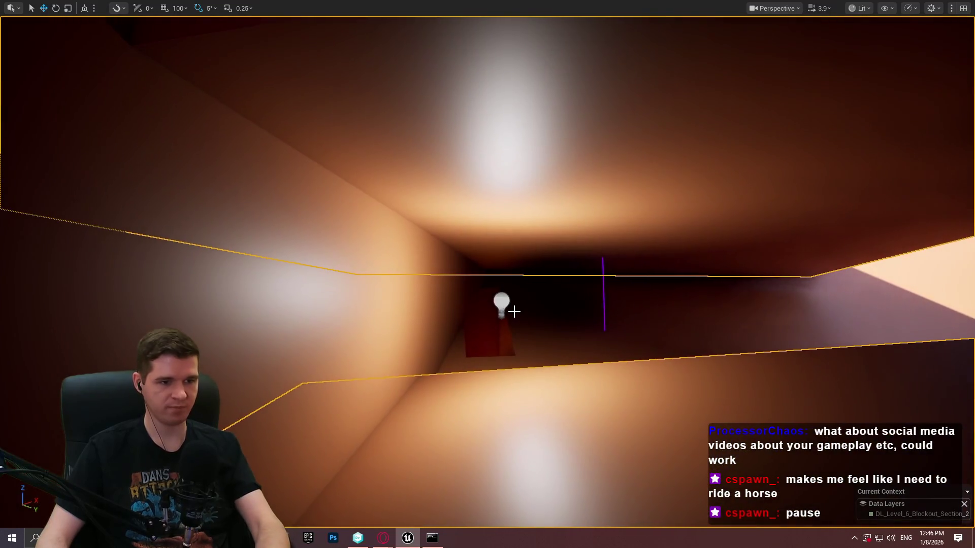
left_click_drag(503, 303, 548, 328)
scroll(548, 328, "up", 2)
left_click(749, 262)
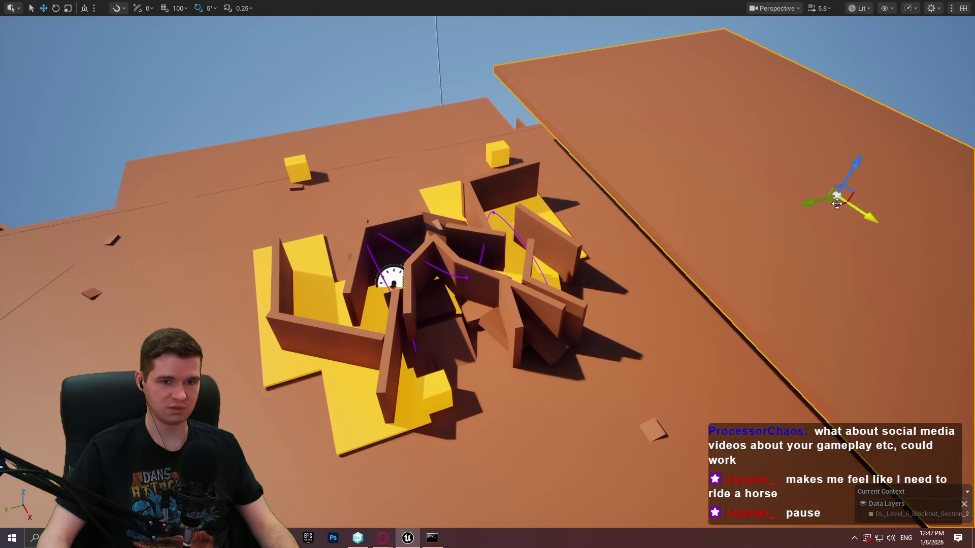
Step: Slide the large slab left over the maze as a roof and fly through the covered yellow corridors
mouse_move(795, 198)
left_mouse_down()
mouse_move(388, 162)
mouse_move(413, 185)
left_mouse_up()
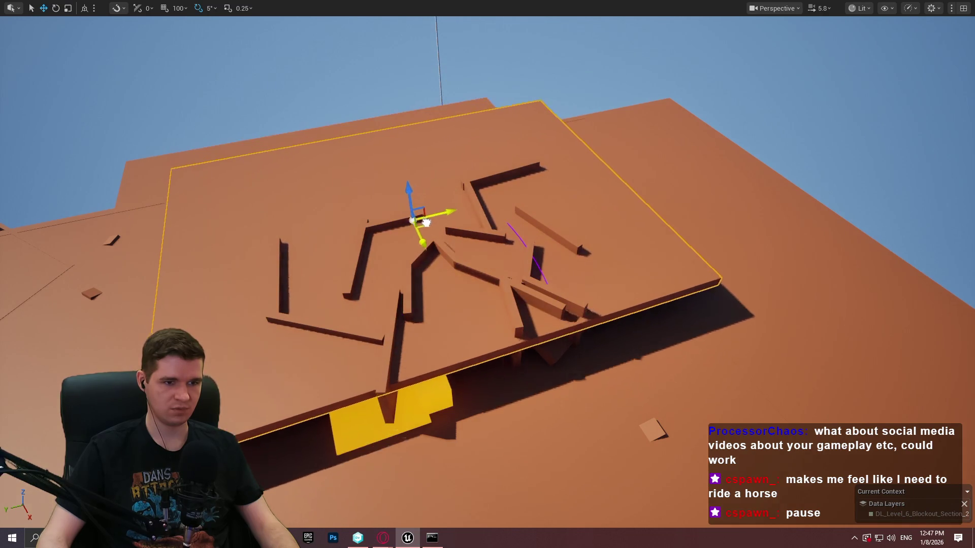
scroll(442, 236, "up", 2)
key("w")
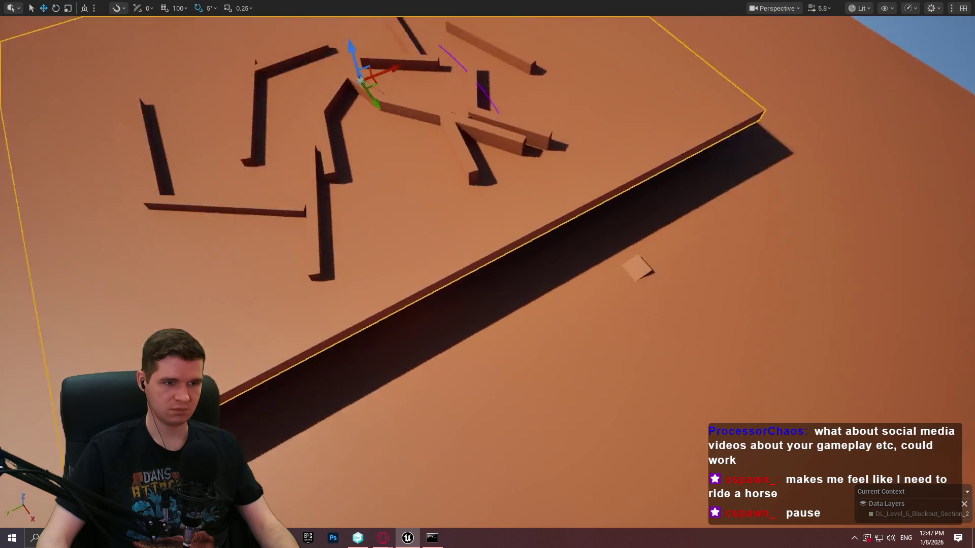
key("w")
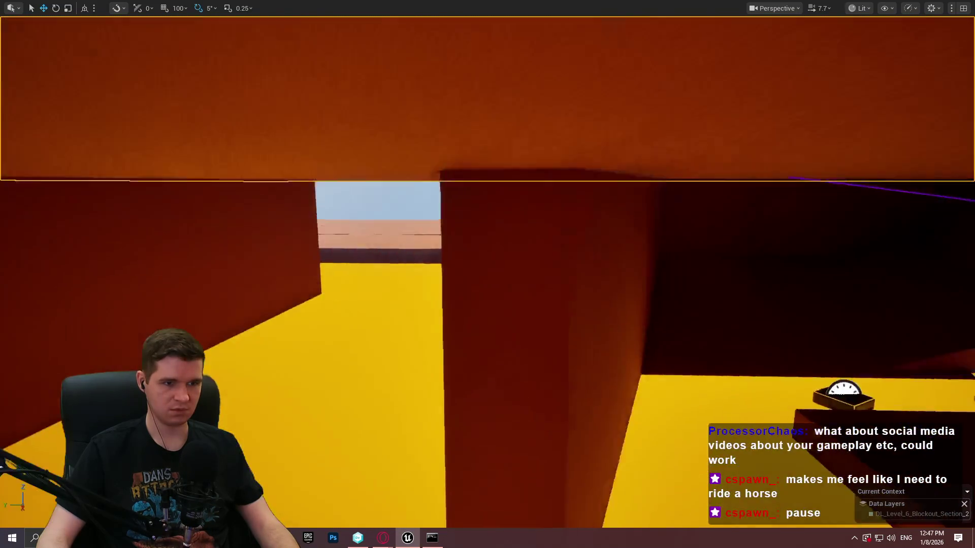
key("w")
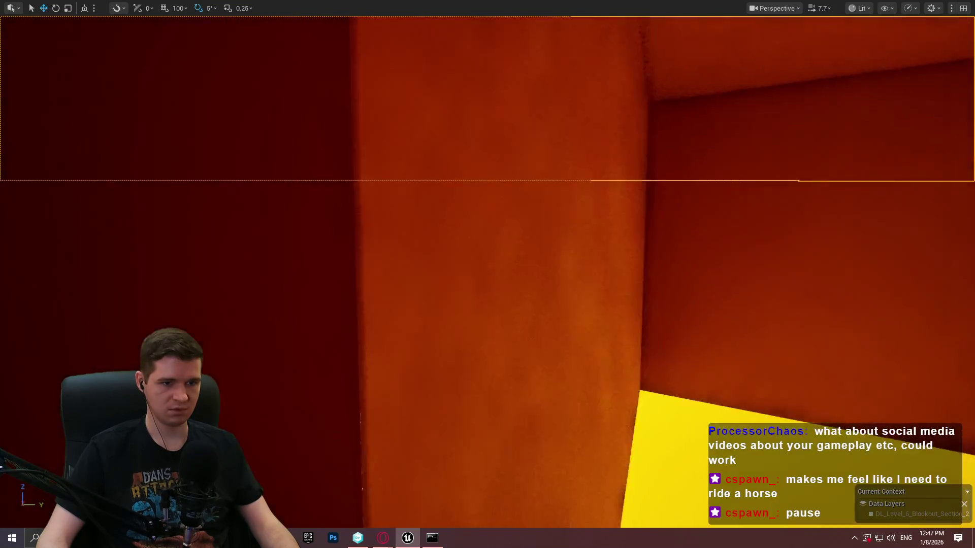
scroll(487, 274, "down", 3)
key("w")
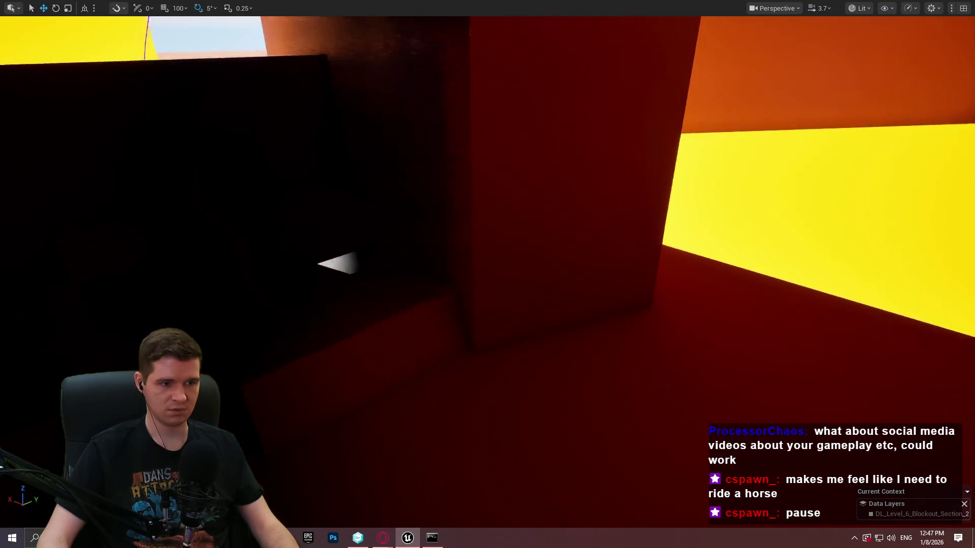
key("w")
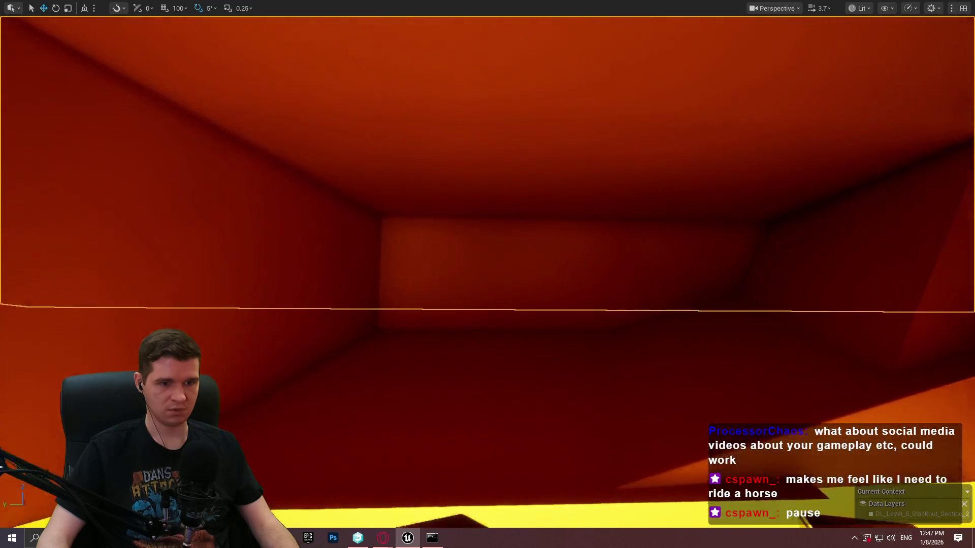
key("w")
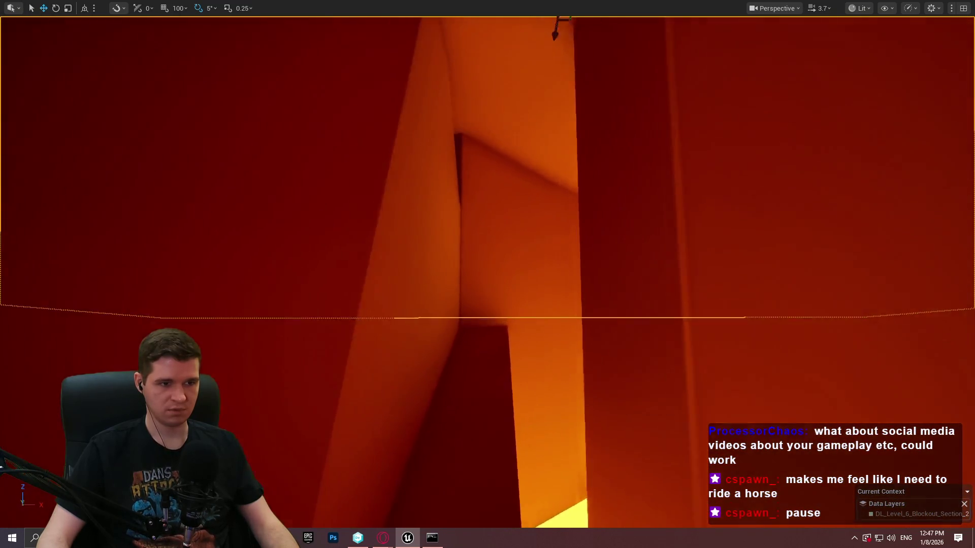
key("s")
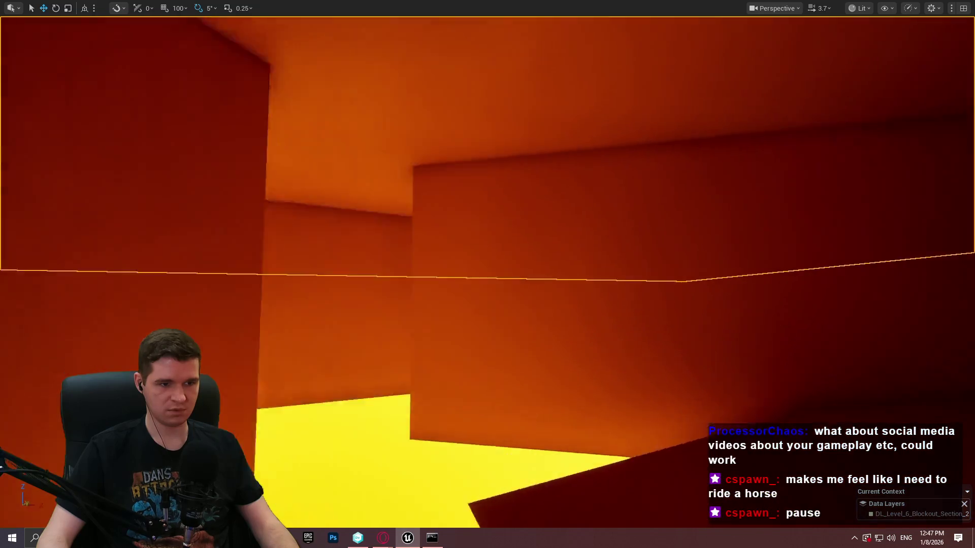
key("w")
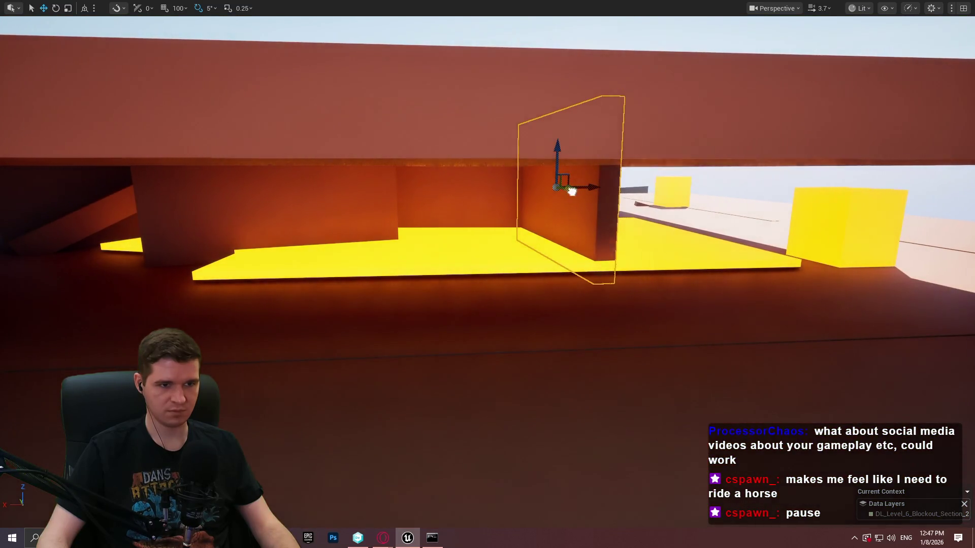
Step: Move the thin wall panel toward the camera and turn it across the covered corridor
mouse_move(572, 192)
left_mouse_down()
mouse_move(596, 208)
mouse_move(660, 200)
mouse_move(648, 201)
left_mouse_up()
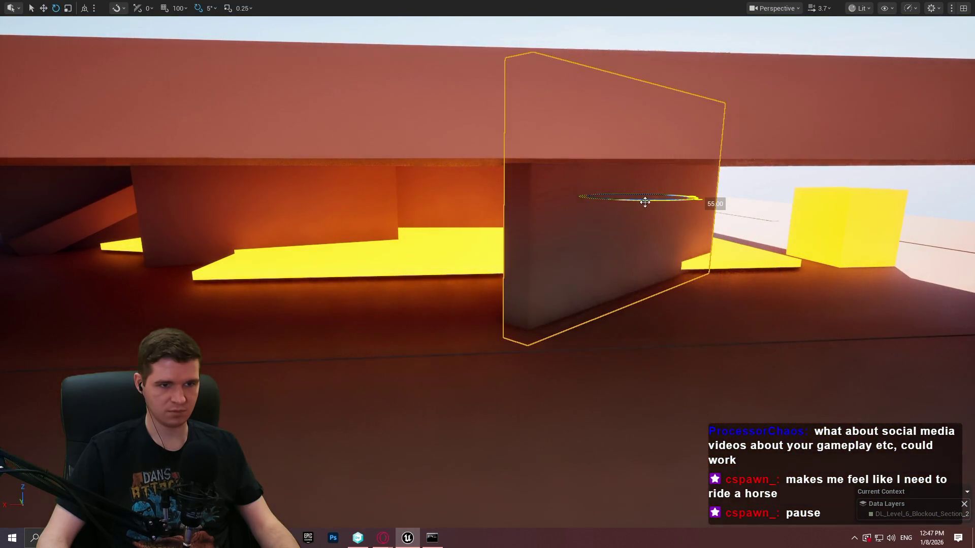
key("w")
left_click_drag(698, 175, 609, 176)
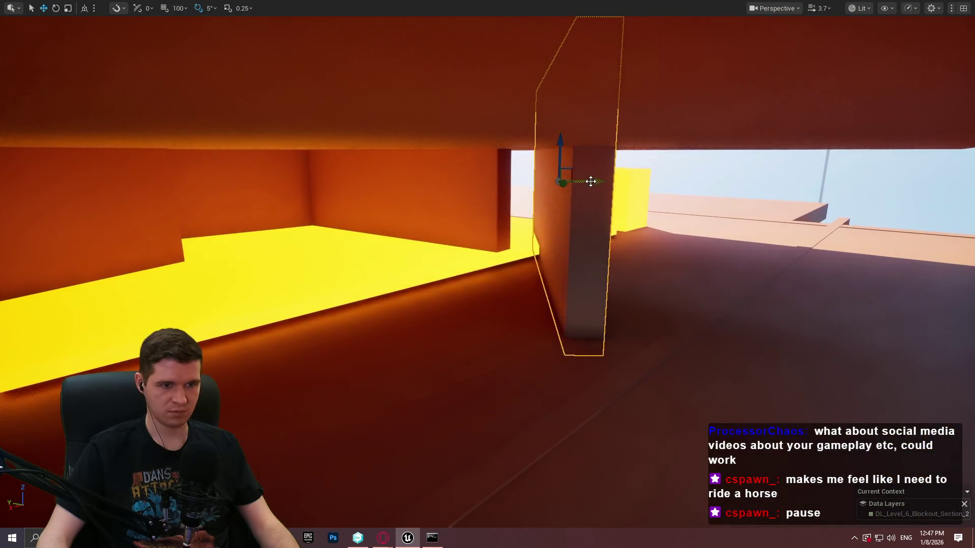
mouse_move(552, 195)
left_mouse_down()
mouse_move(424, 205)
mouse_move(878, 213)
left_mouse_up()
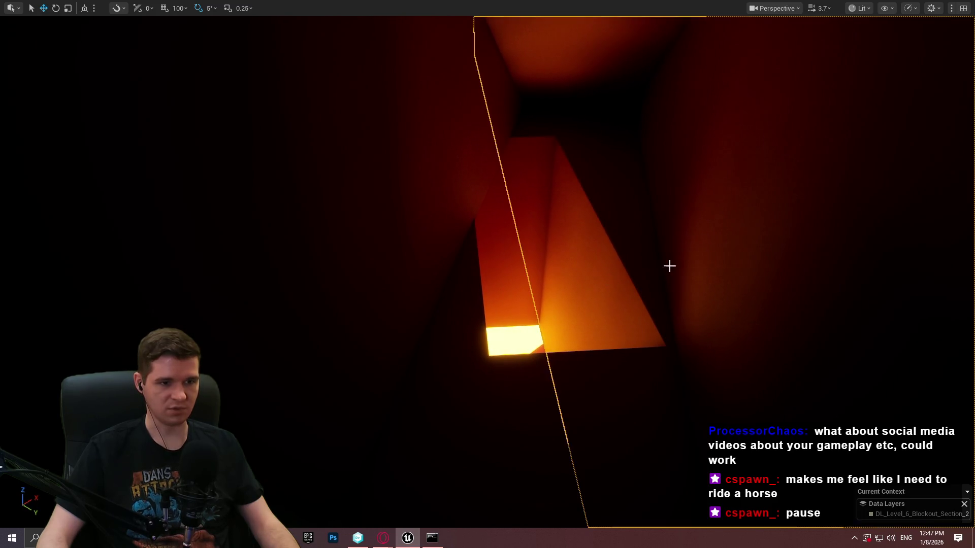
mouse_move(669, 266)
left_mouse_down()
mouse_move(644, 261)
mouse_move(644, 284)
left_mouse_up()
mouse_move(802, 204)
left_mouse_down()
mouse_move(771, 196)
mouse_move(752, 234)
left_mouse_up()
mouse_move(710, 133)
left_mouse_down()
mouse_move(720, 135)
mouse_move(720, 108)
mouse_move(716, 139)
mouse_move(732, 107)
mouse_move(724, 115)
left_mouse_up()
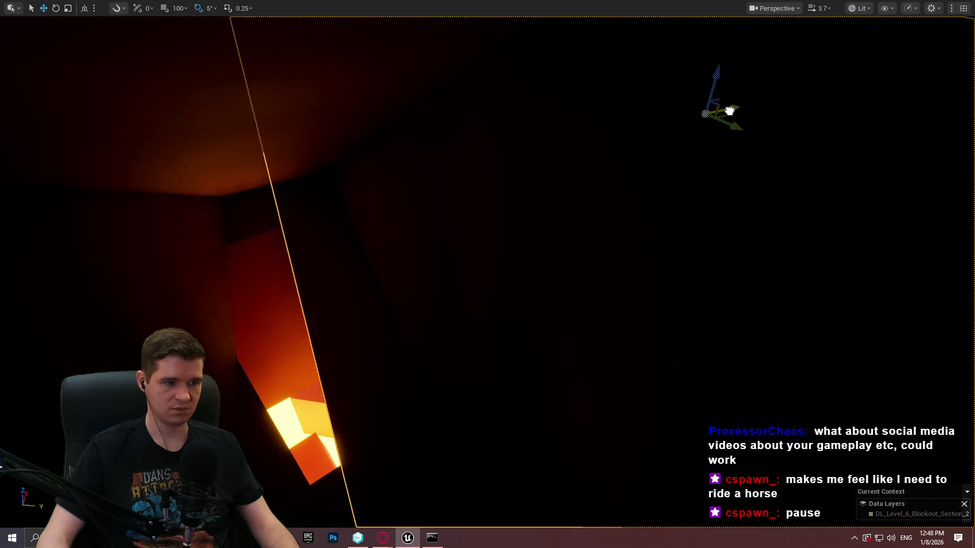
Step: Look around the dark room under the beam to inspect the turned wall
left_click_drag(567, 183, 533, 205)
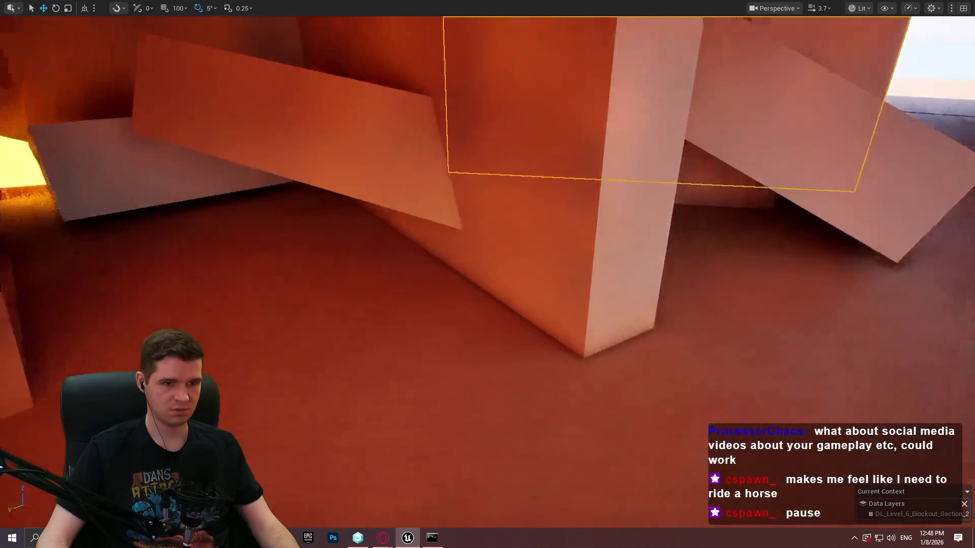
left_click_drag(540, 162, 531, 152)
scroll(531, 153, "down", 1)
scroll(531, 152, "up", 1)
left_click_drag(526, 289, 512, 224)
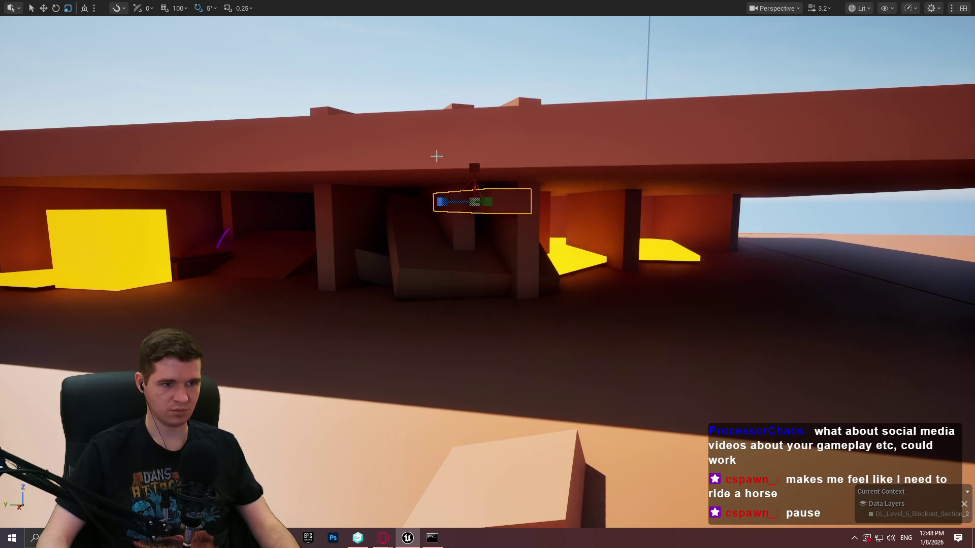
Step: Place a point light in the red passage, raise it near the shaft top and slide it along the wall
mouse_move(489, 184)
left_mouse_down()
mouse_move(508, 158)
mouse_move(507, 107)
mouse_move(462, 207)
left_mouse_up()
left_click(493, 260)
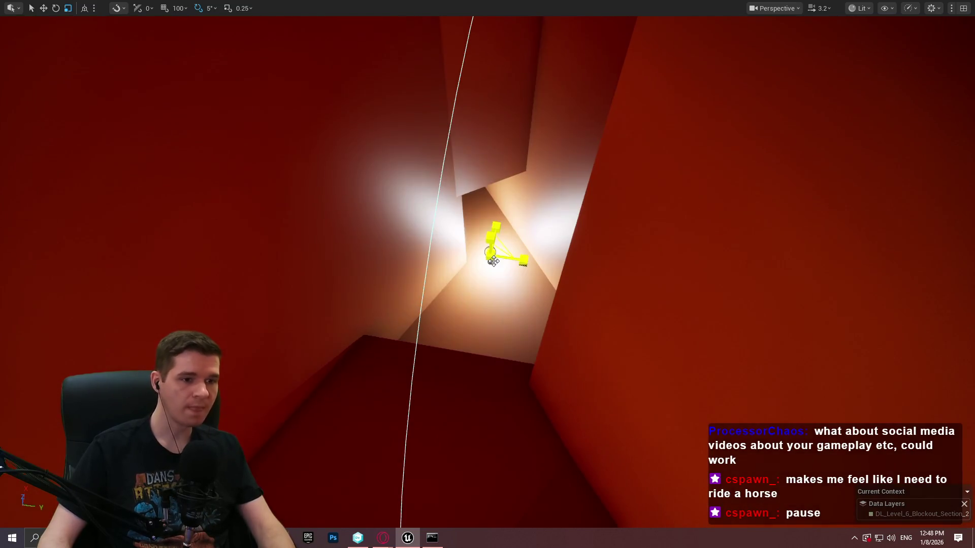
left_click_drag(487, 238, 521, 54)
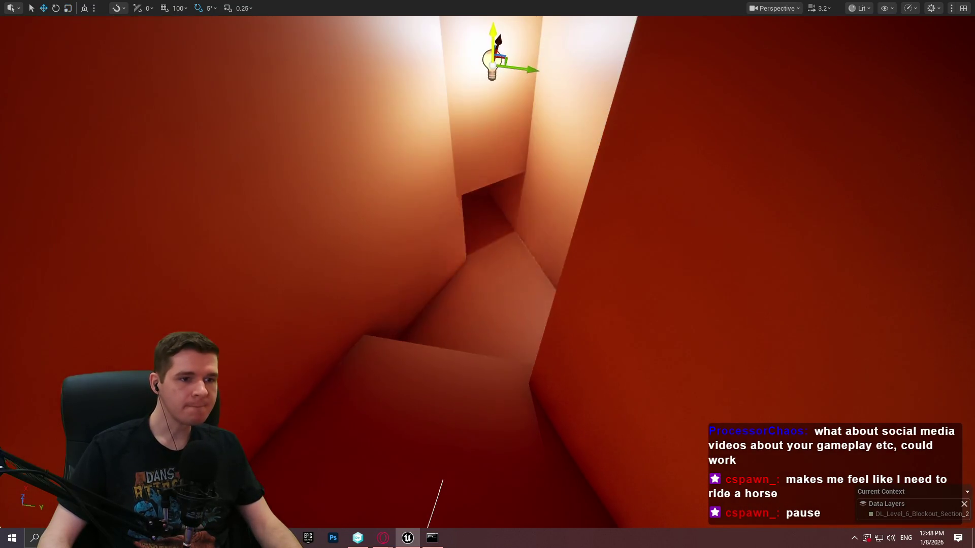
key("f")
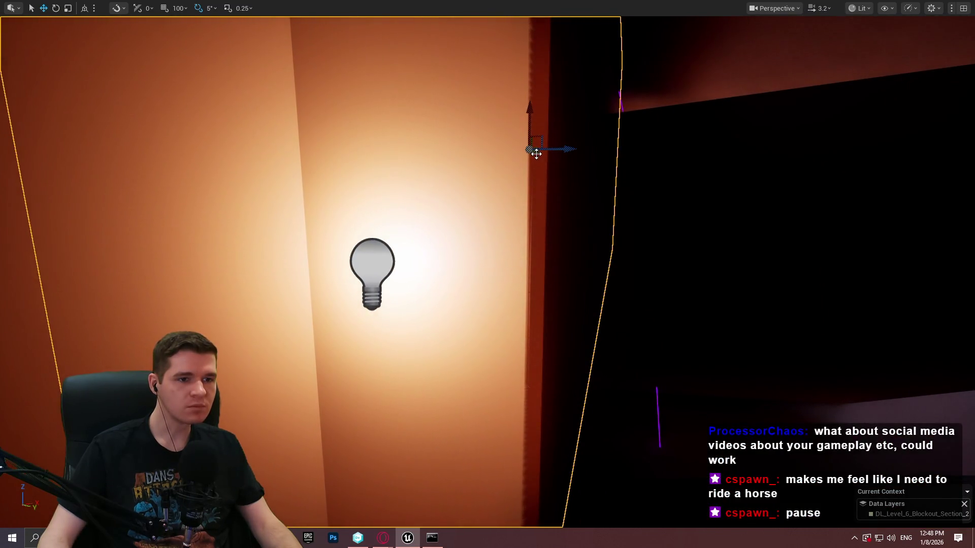
mouse_move(536, 154)
left_mouse_down()
mouse_move(571, 160)
mouse_move(557, 166)
left_mouse_up()
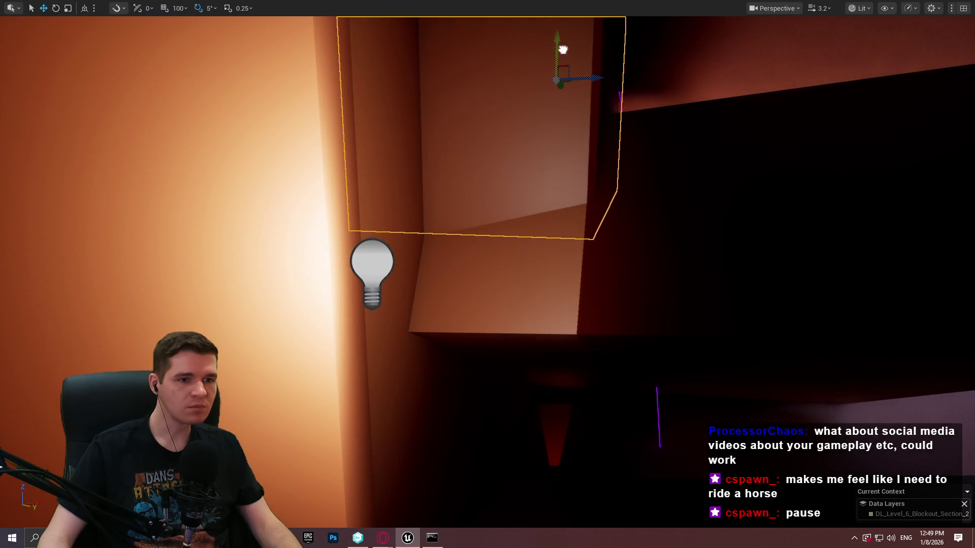
mouse_move(563, 49)
left_mouse_down()
mouse_move(500, 196)
mouse_move(425, 66)
mouse_move(463, 175)
mouse_move(447, 183)
mouse_move(407, 162)
mouse_move(484, 148)
left_mouse_up()
mouse_move(453, 267)
left_mouse_down()
mouse_move(464, 281)
mouse_move(437, 264)
mouse_move(386, 304)
mouse_move(366, 289)
mouse_move(378, 305)
mouse_move(467, 259)
mouse_move(320, 375)
left_mouse_up()
Step: Playtest from the orange block, climbing ledges with the mannequin, then exit and focus on the back wall
right_click(374, 331)
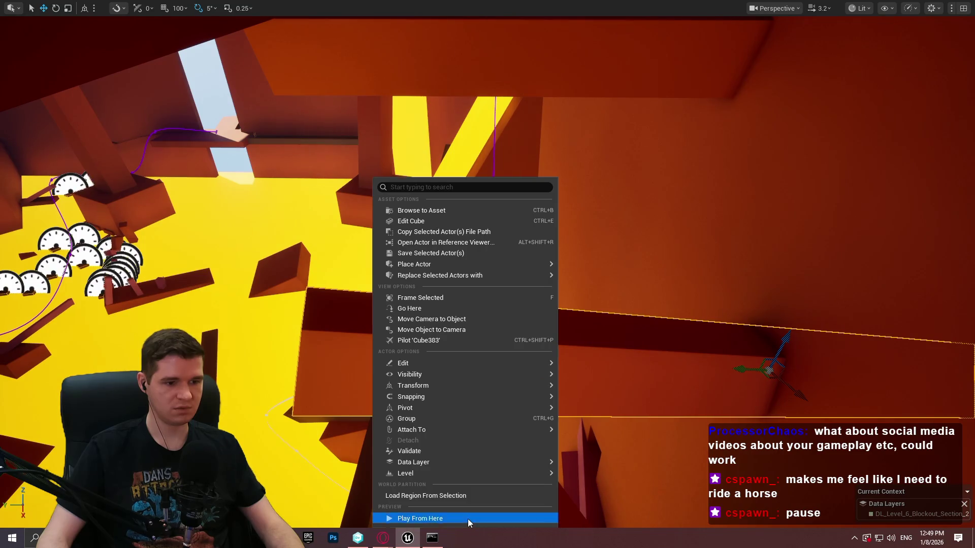
left_click(468, 519)
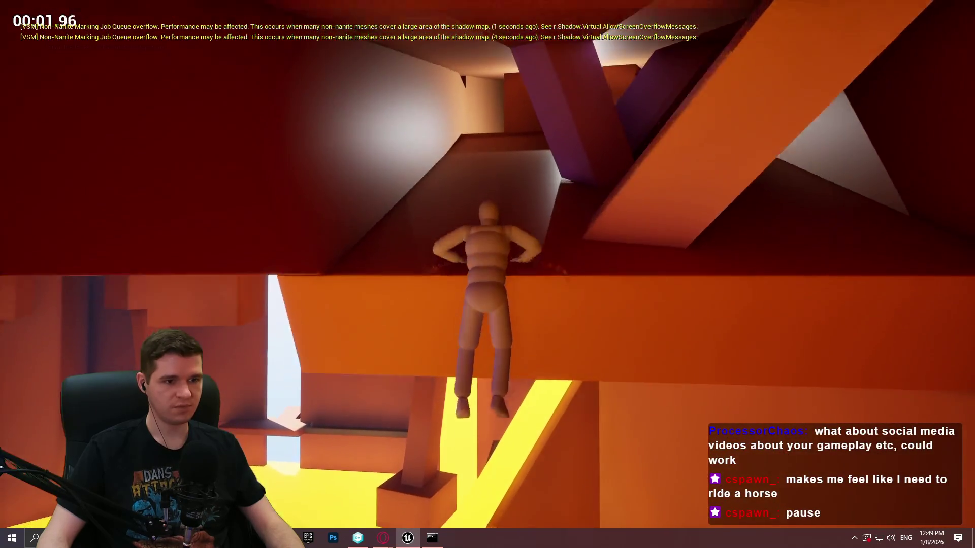
key("w")
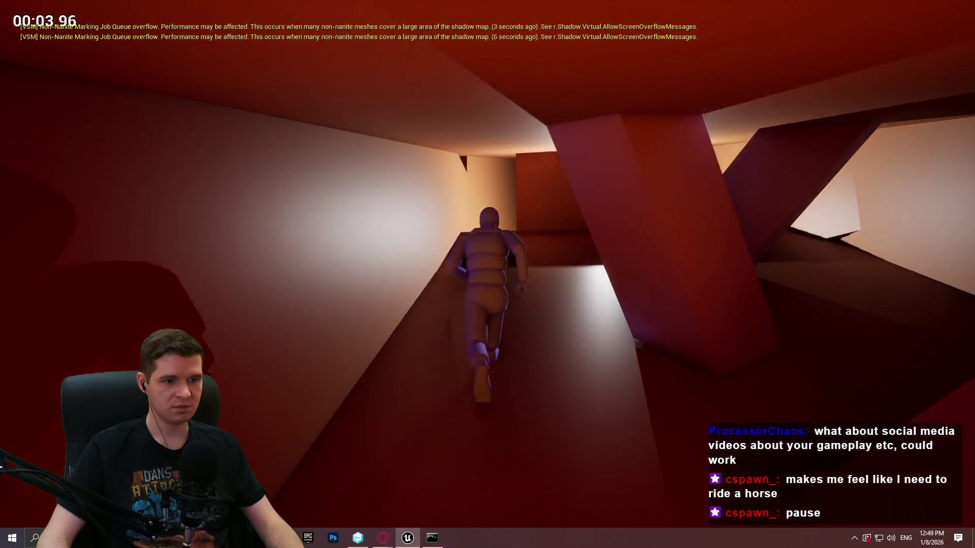
key("space")
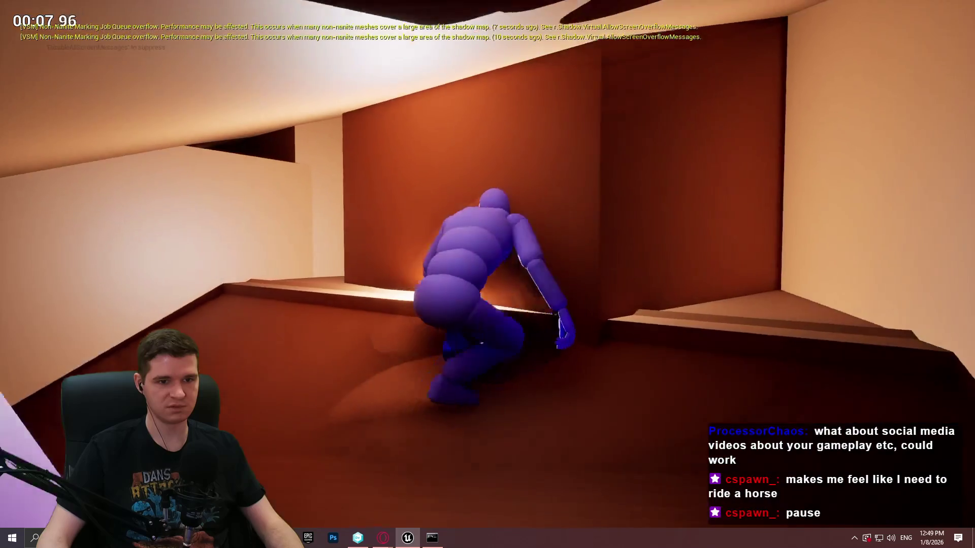
key("w")
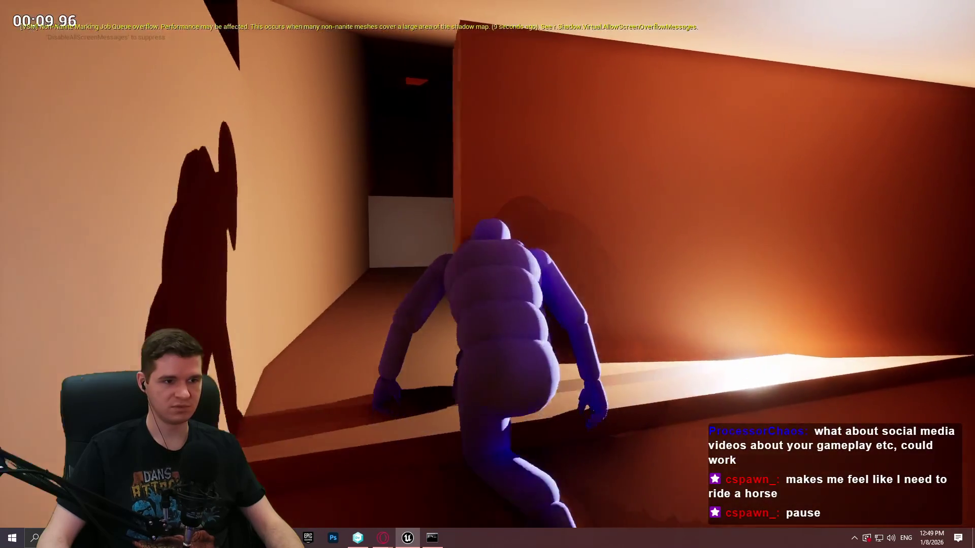
key("space")
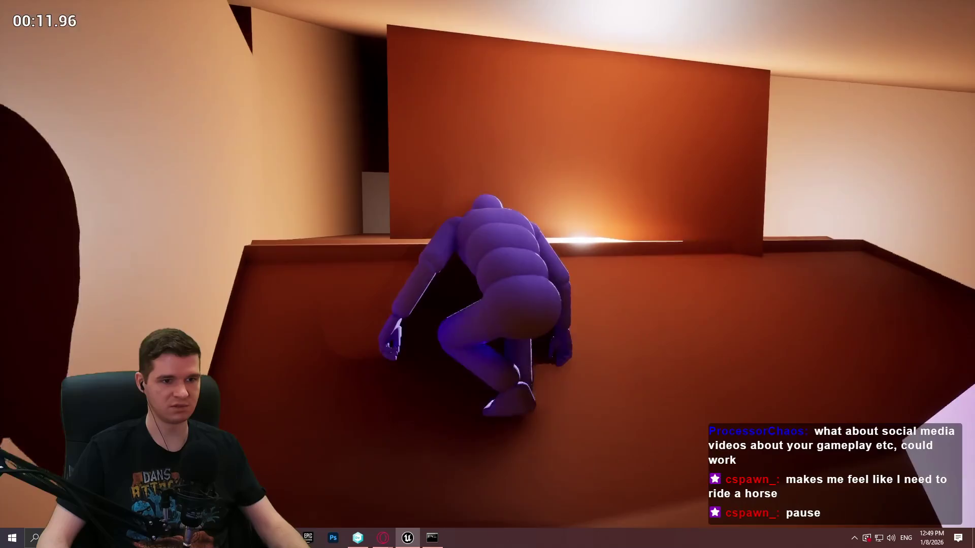
key("Escape")
left_click(635, 182)
key("f")
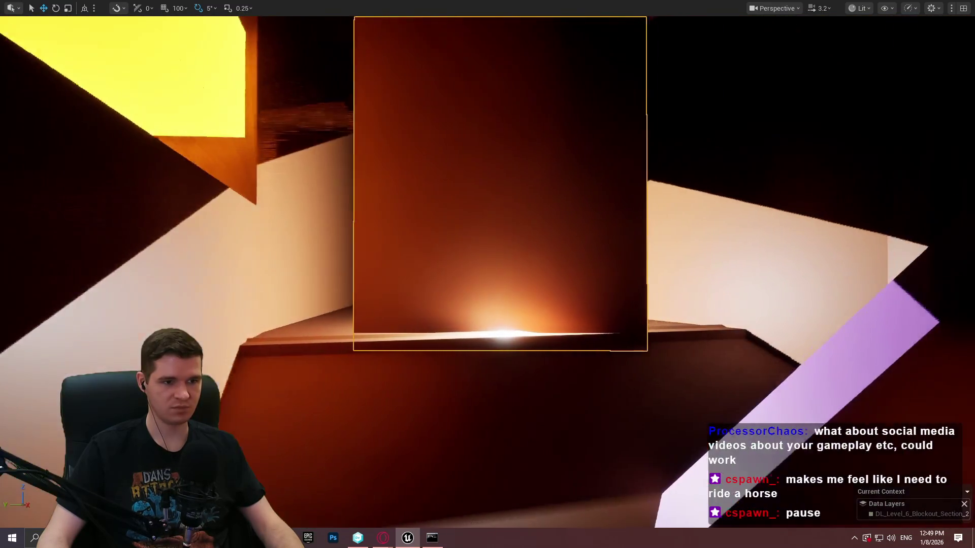
Step: Slide the tall wall panel sideways along Y to narrow the yellow corridor, then rescale it
key("r")
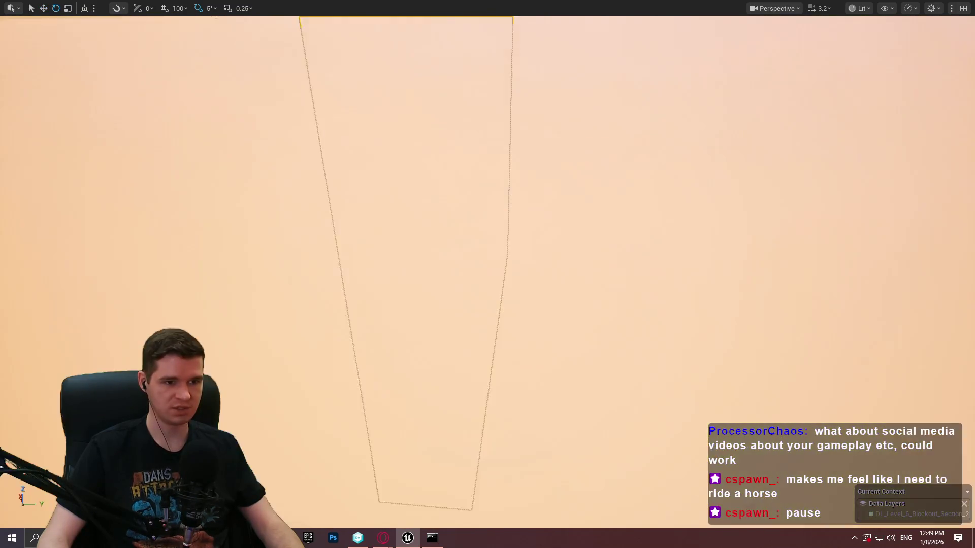
key("w")
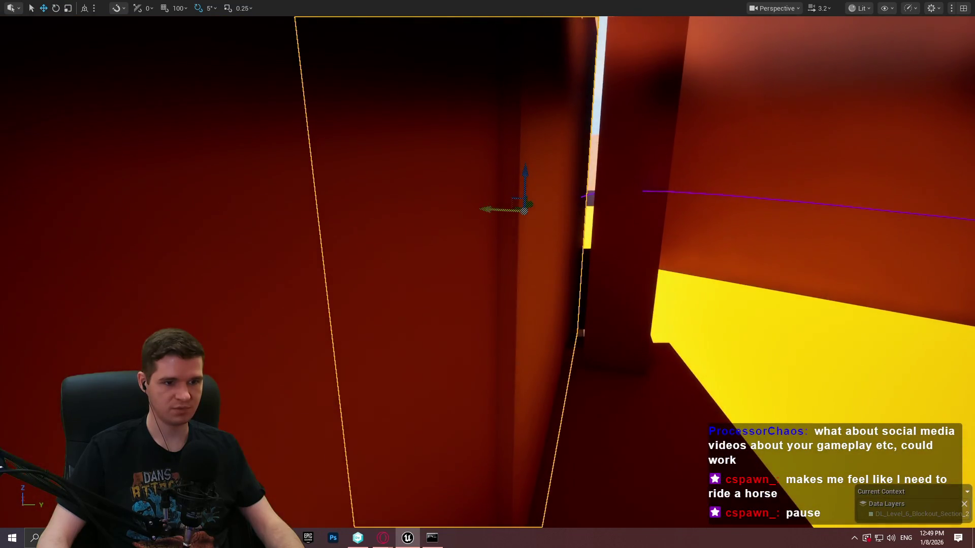
left_click_drag(492, 209, 472, 206)
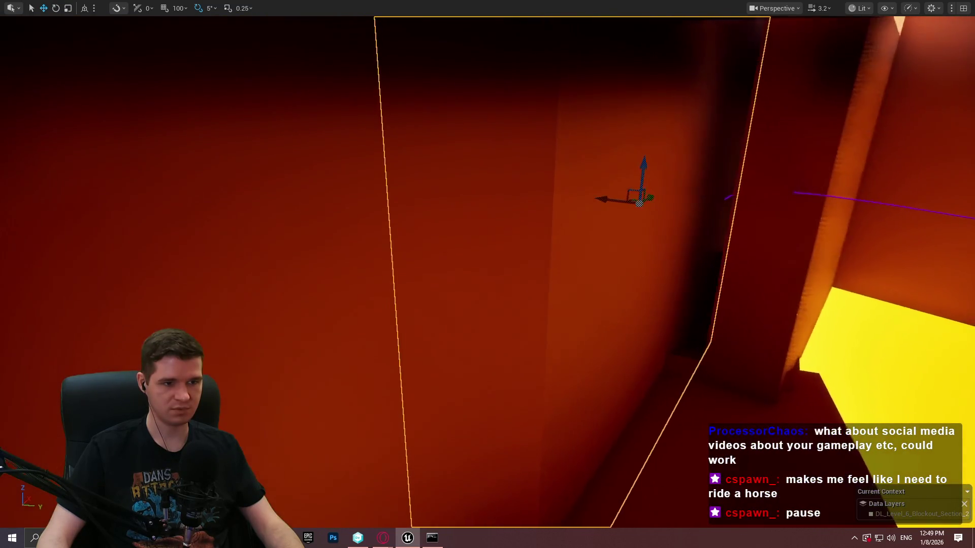
key("r")
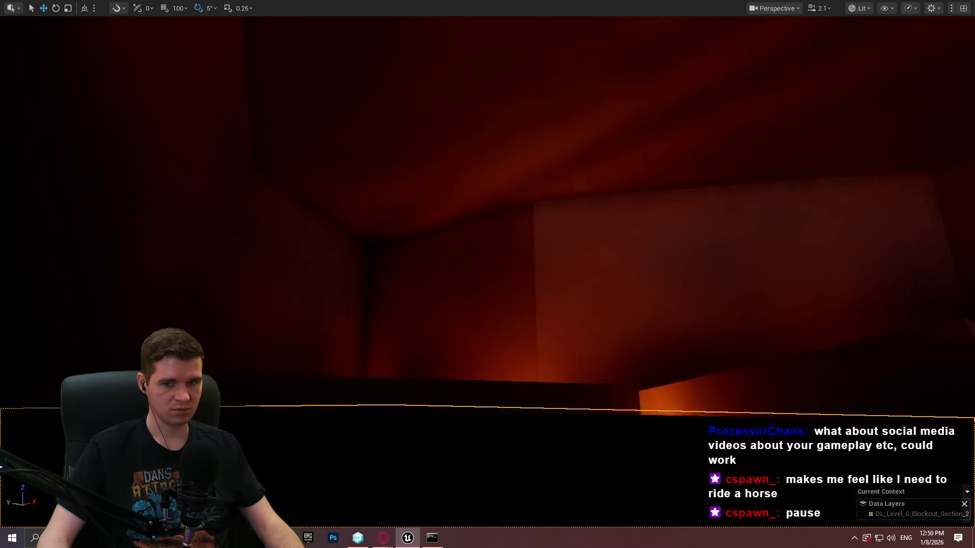
scroll(487, 271, "up", 1)
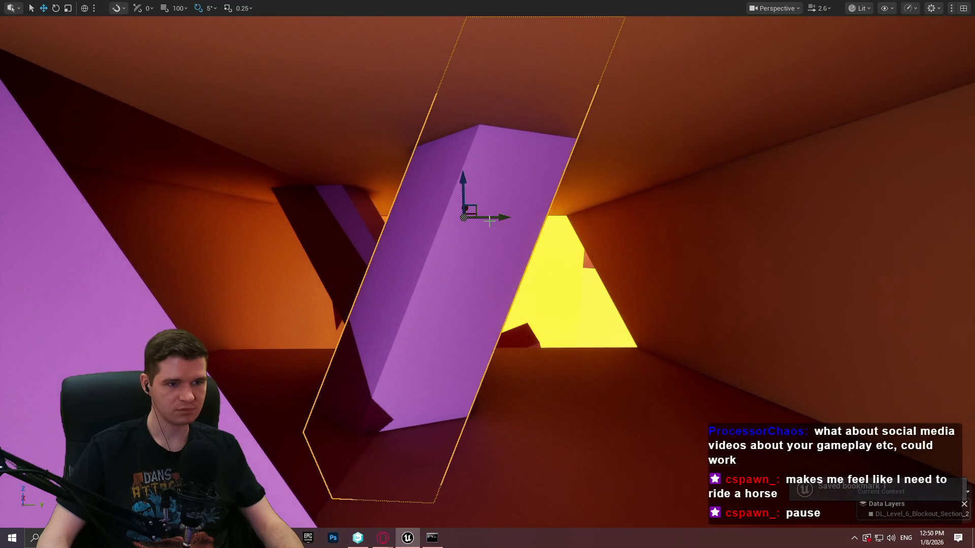
scroll(594, 223, "down", 10)
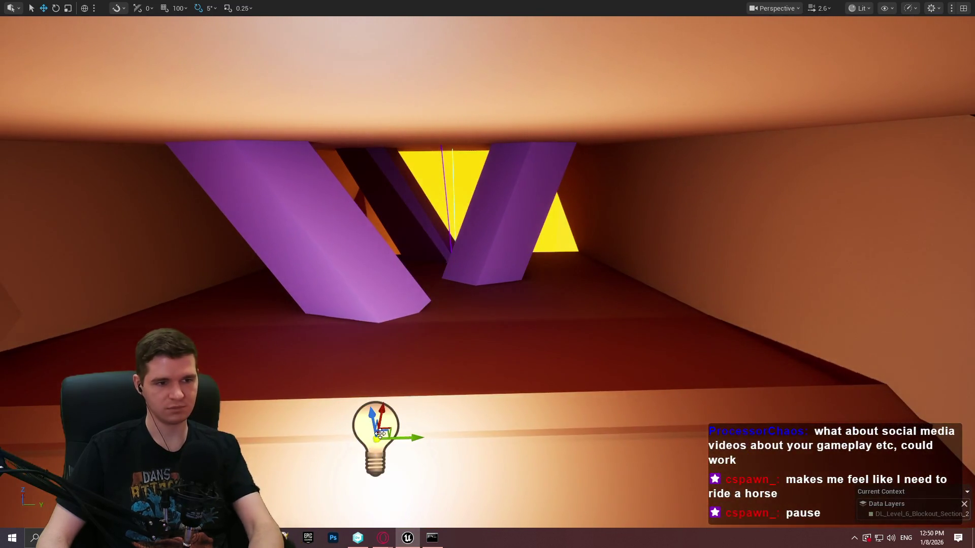
scroll(379, 434, "down", 3)
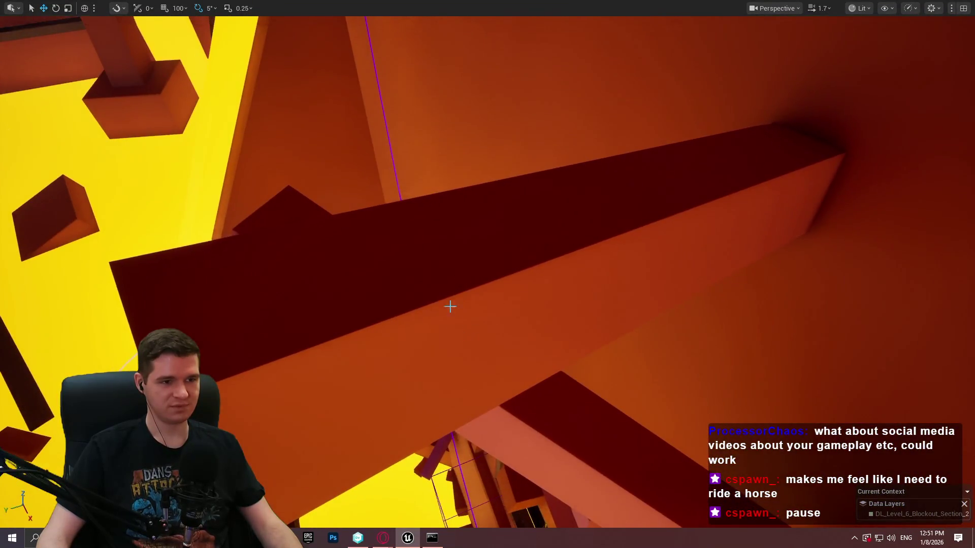
Step: Play From Here on the long red beam, jump off, and run the mannequin down the dark corridor
right_click(450, 307)
left_click(561, 514)
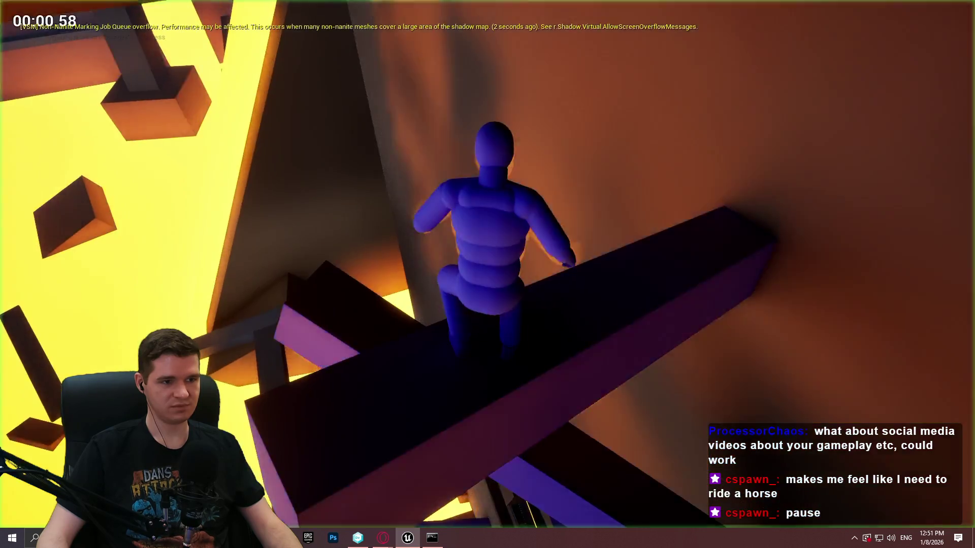
key("space")
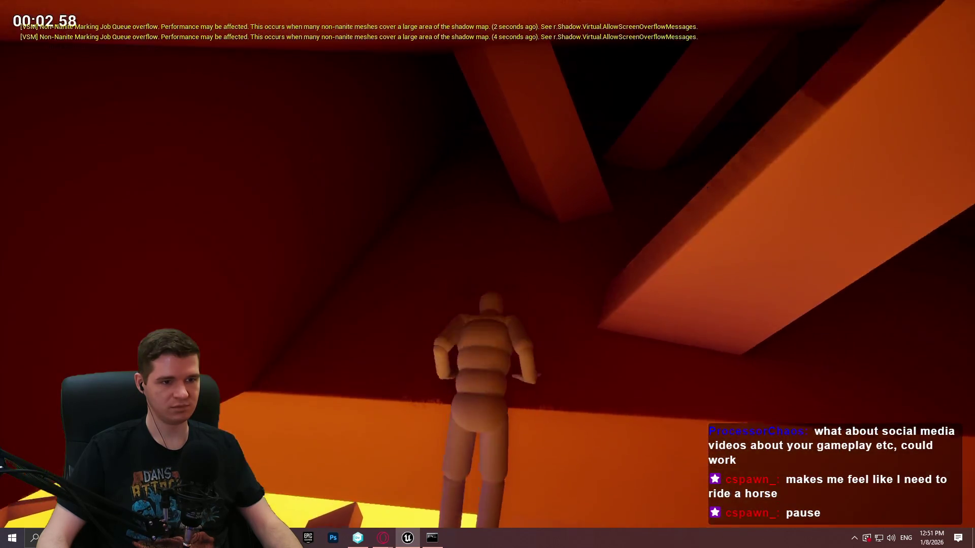
key("w")
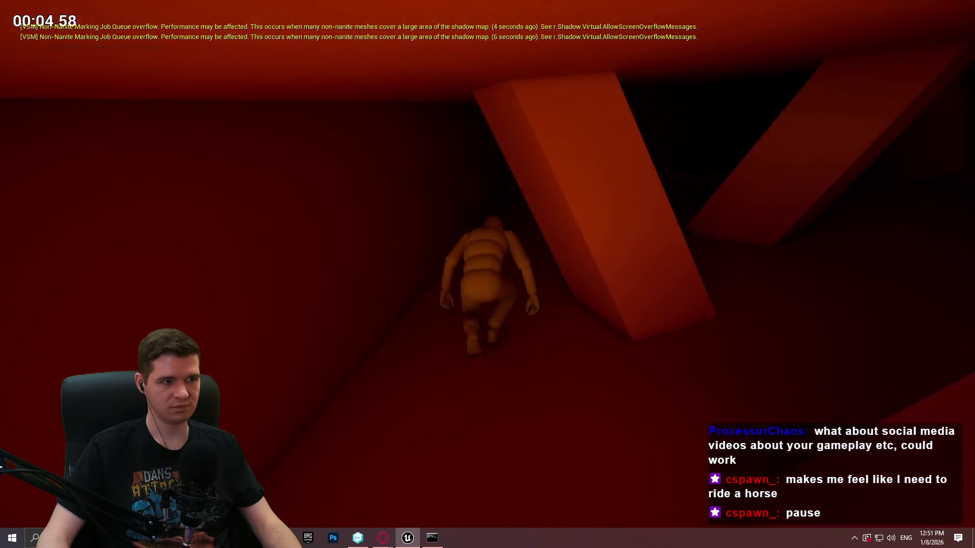
key("w")
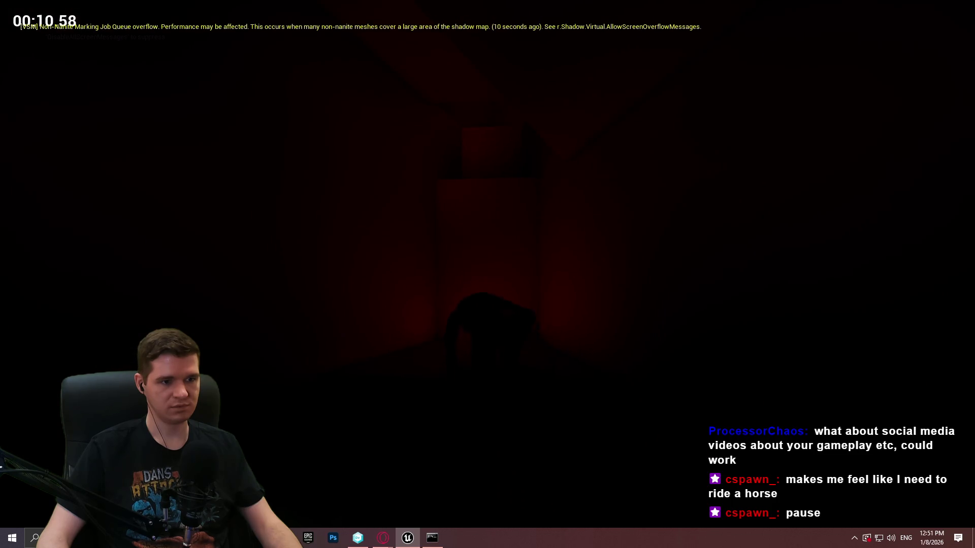
key("w")
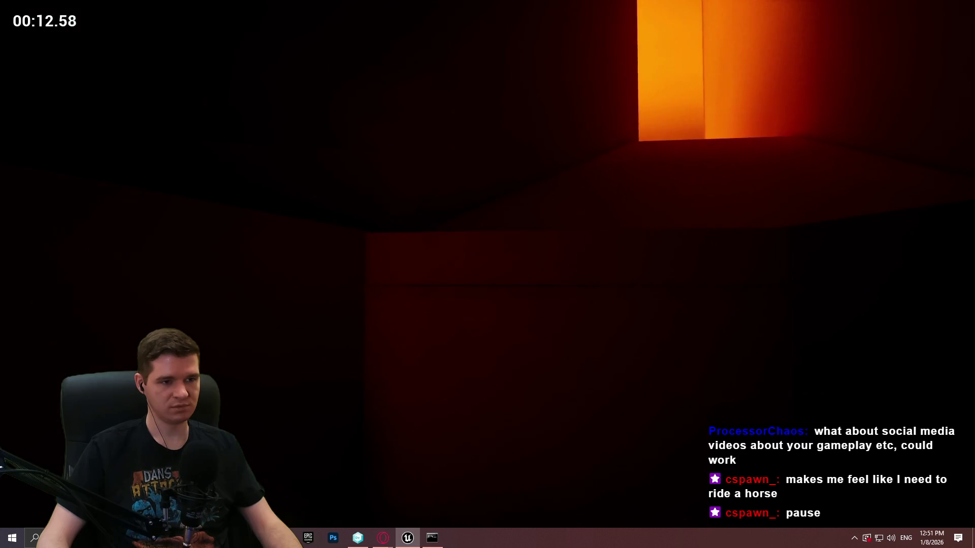
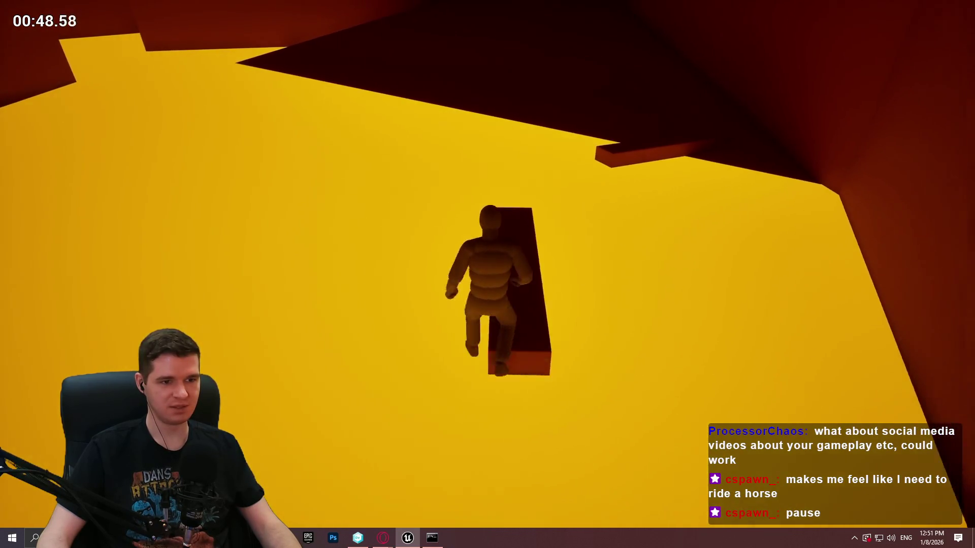
Step: Stop the playtest, frame the selected plank, and bring up actions on the platform spot
key("w")
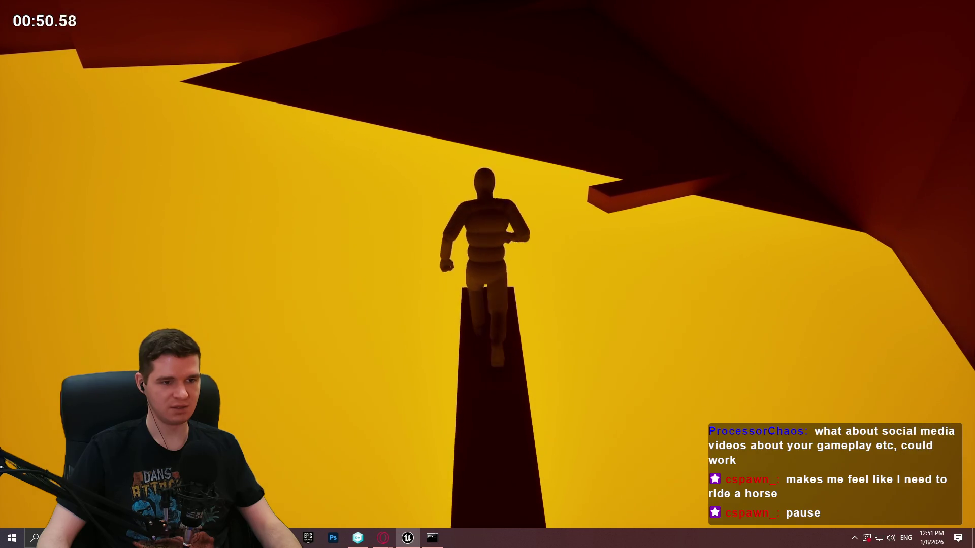
key("Escape")
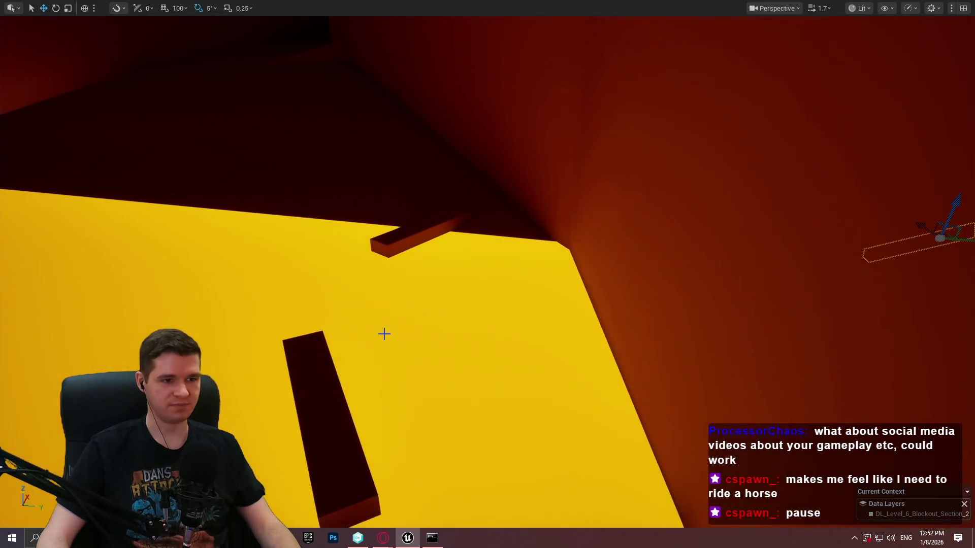
key("r")
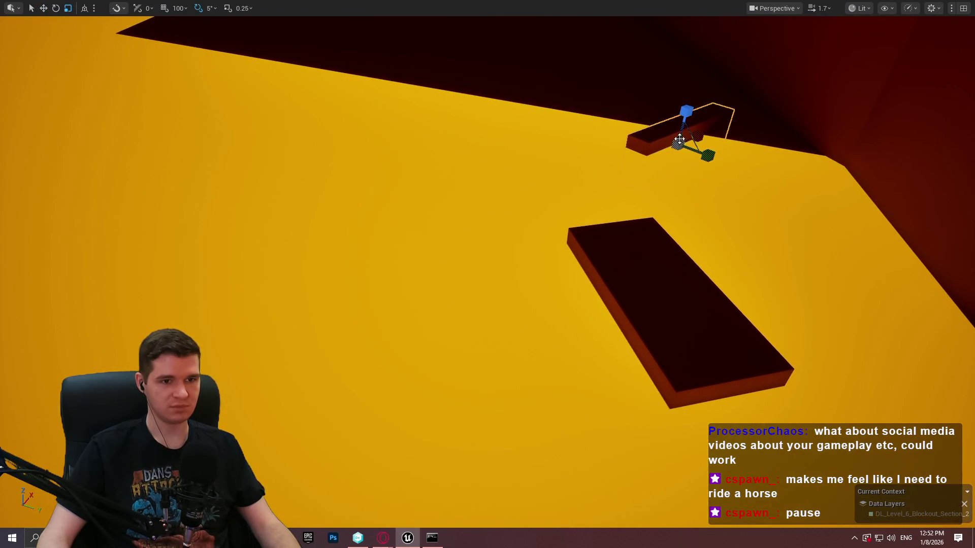
left_click_drag(609, 305, 654, 299)
right_click(577, 376)
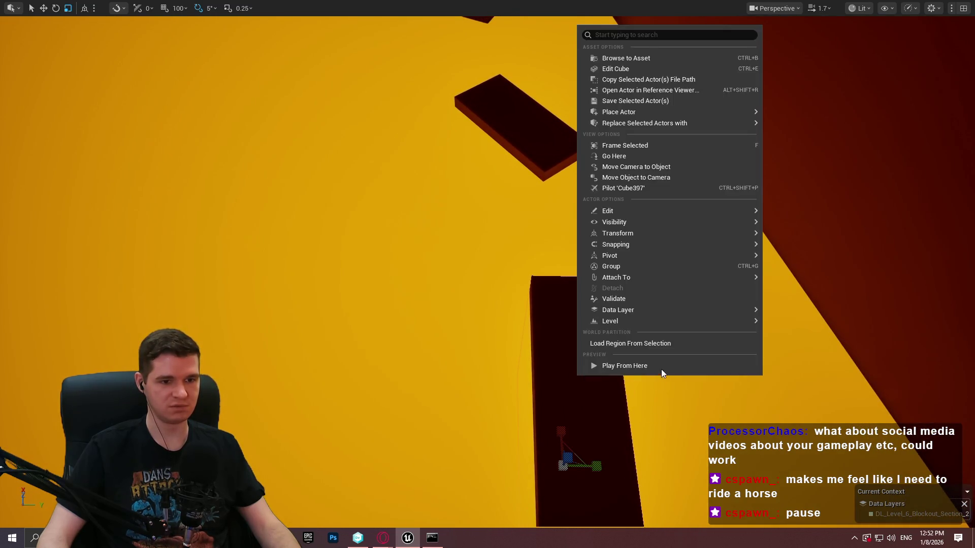
Step: Play from the floating plank, jumping off and running through the red corridors and orange room, then stop
left_click(661, 369)
key("space")
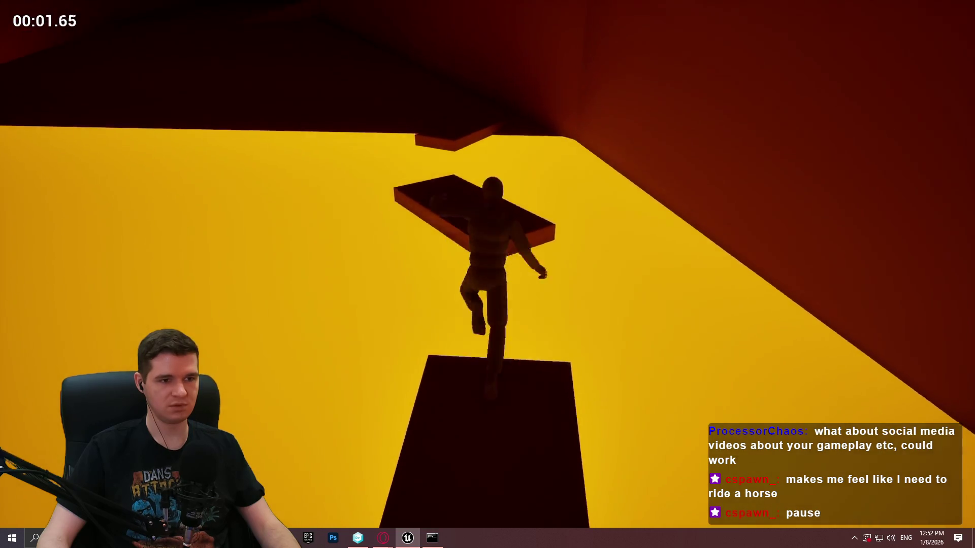
key("space")
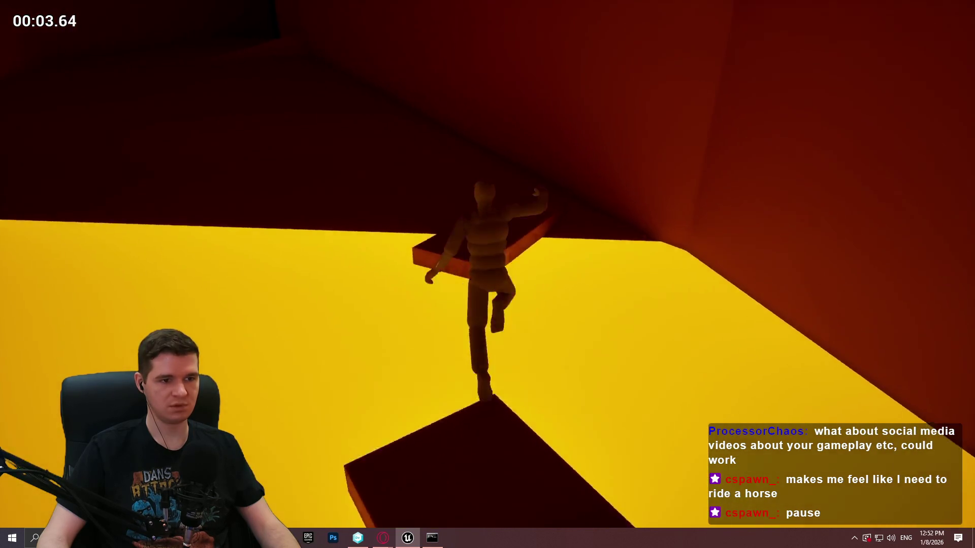
key("w")
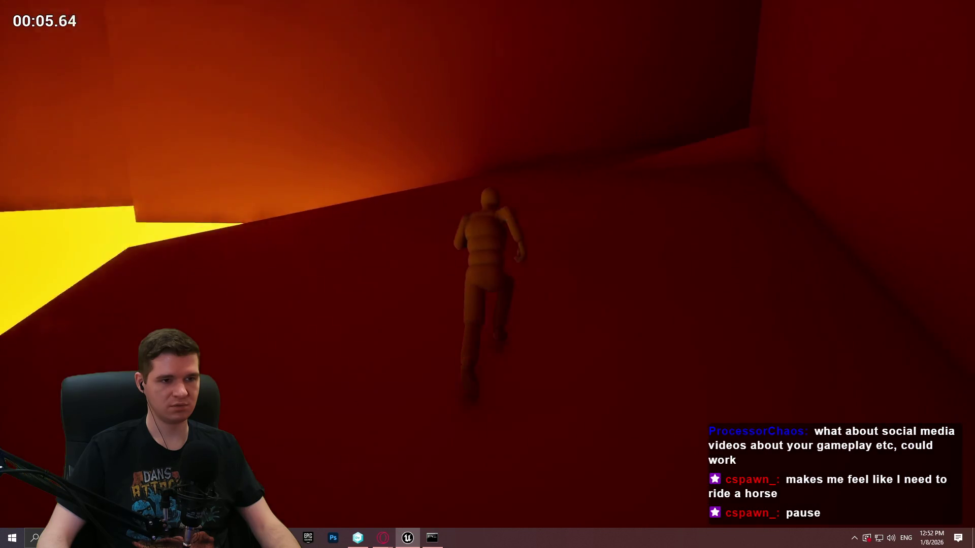
key("w")
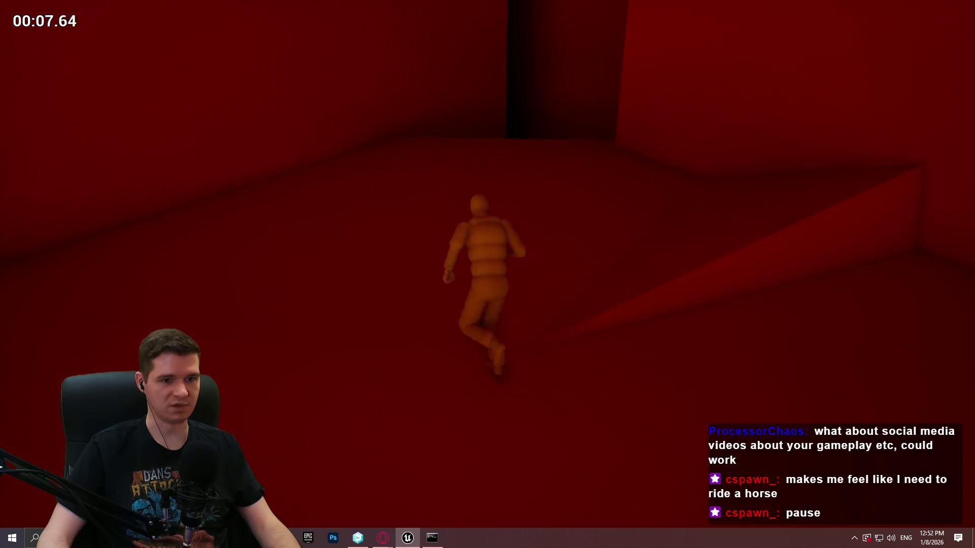
key("w")
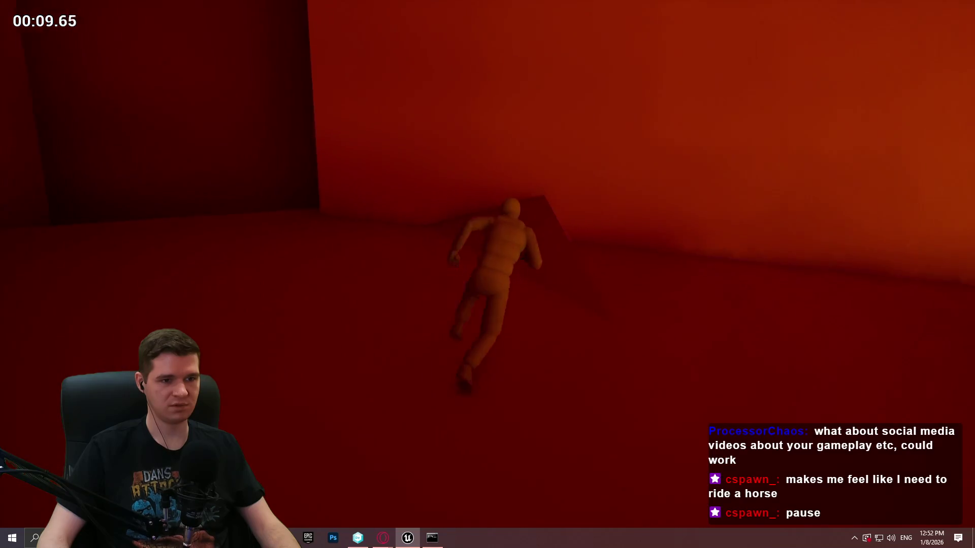
key("w")
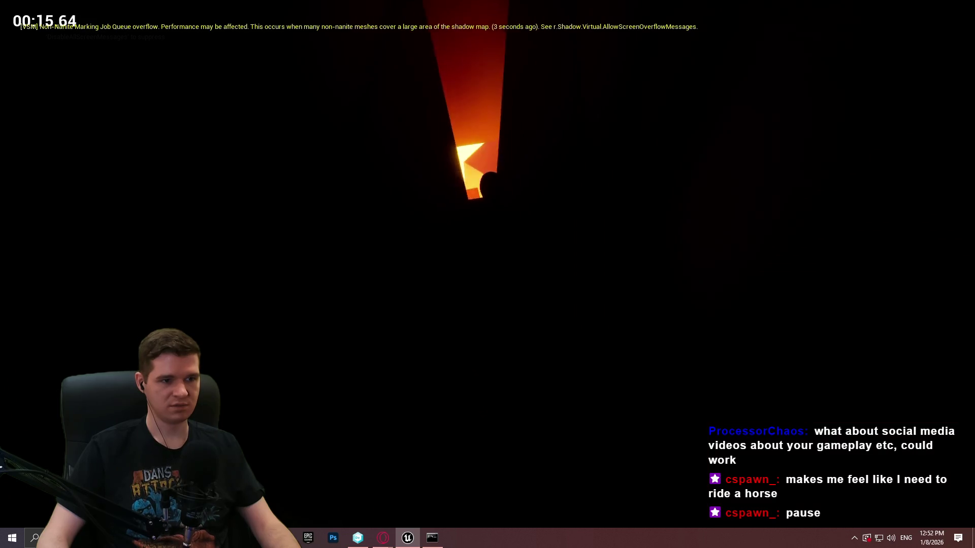
key("w")
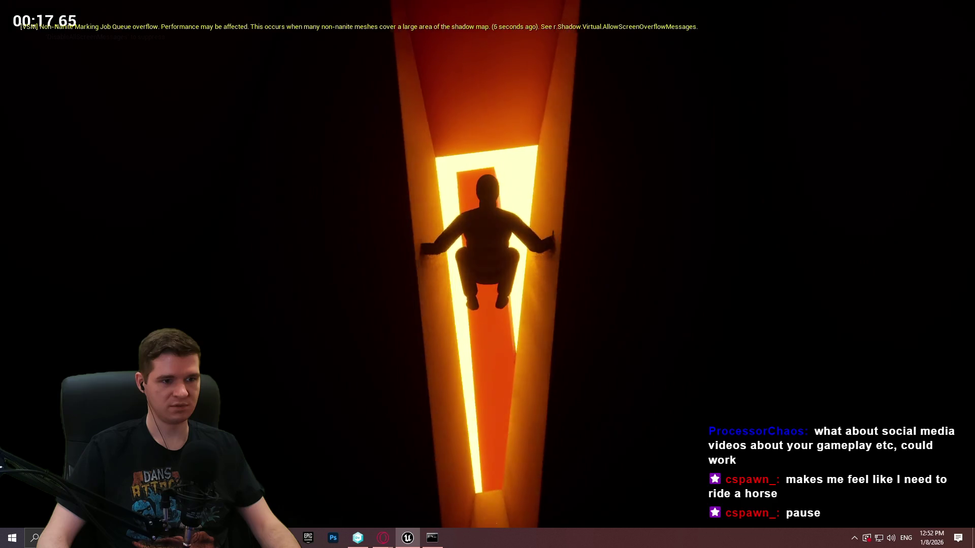
key("w")
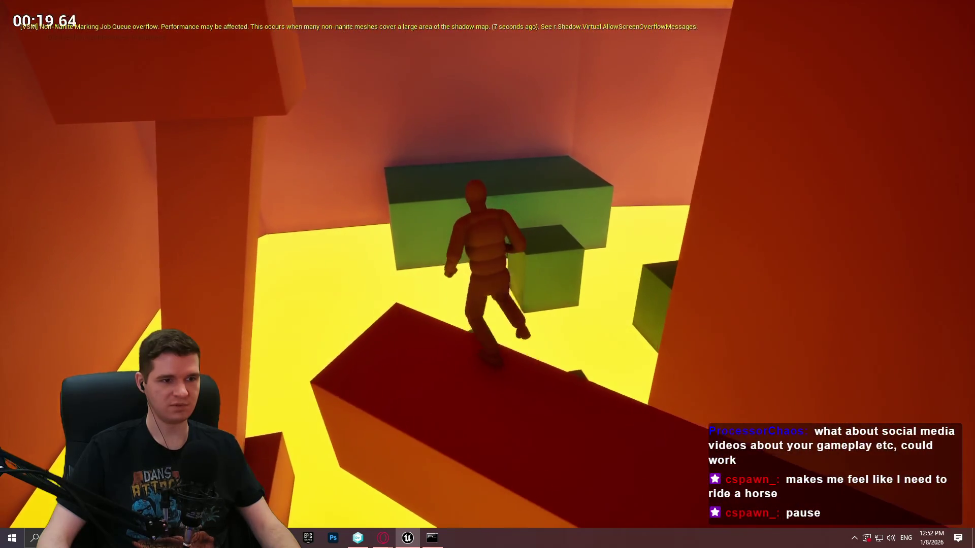
key("w")
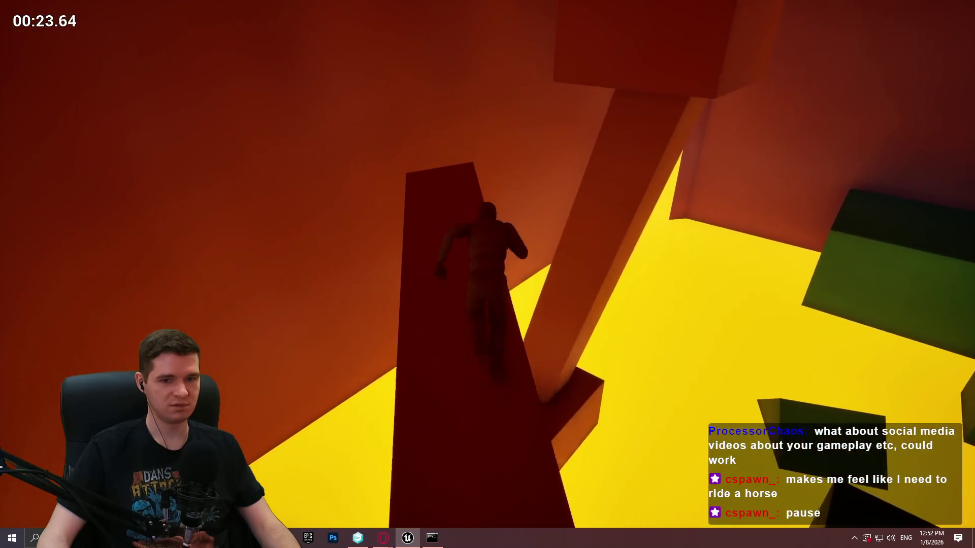
key("Escape")
scroll(487, 274, "up", 1)
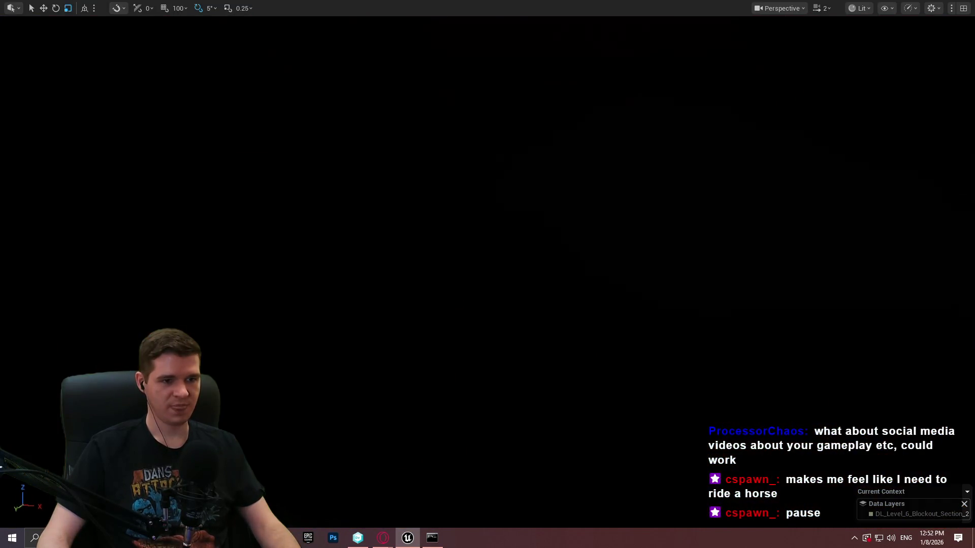
Step: Fly through the yellow-lit corridor to the dark red pillar and shift it sideways along Y
key("w")
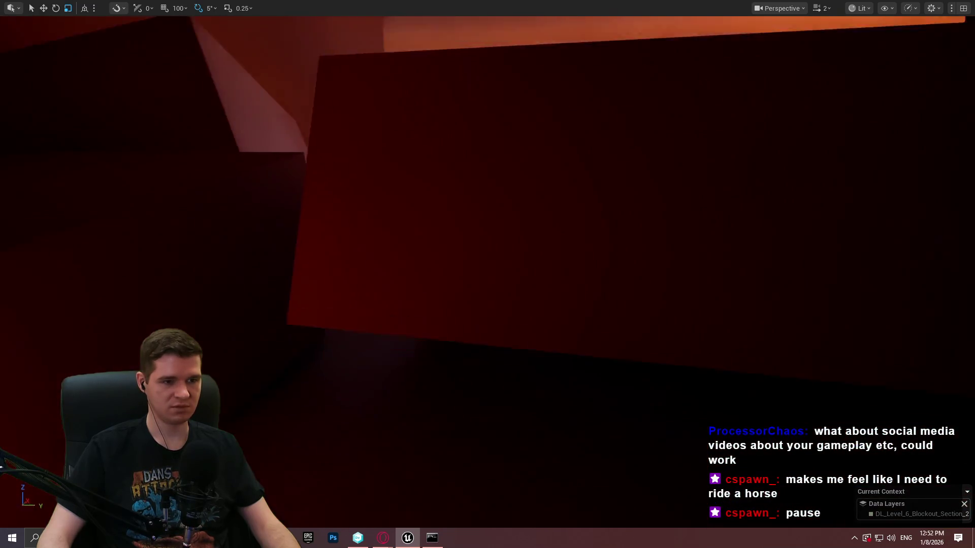
key("w")
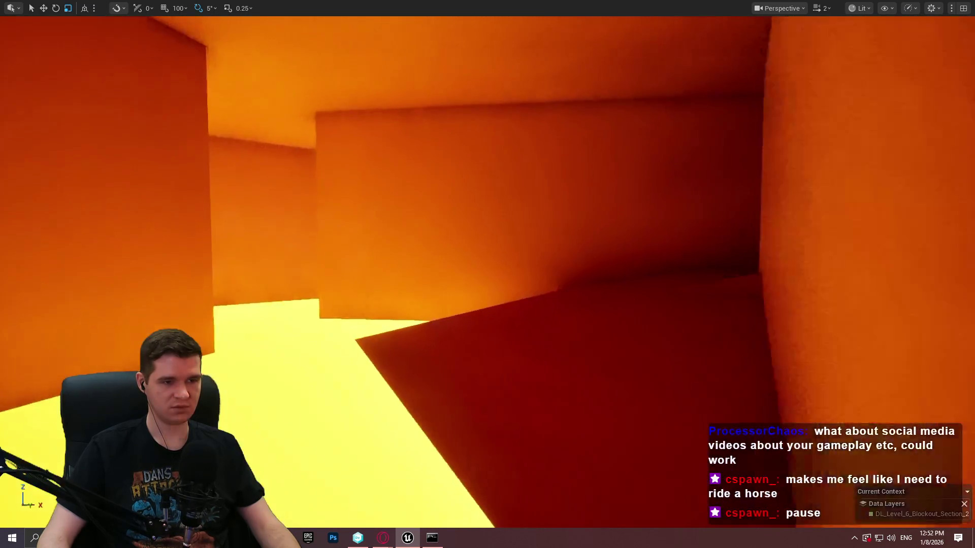
key("w")
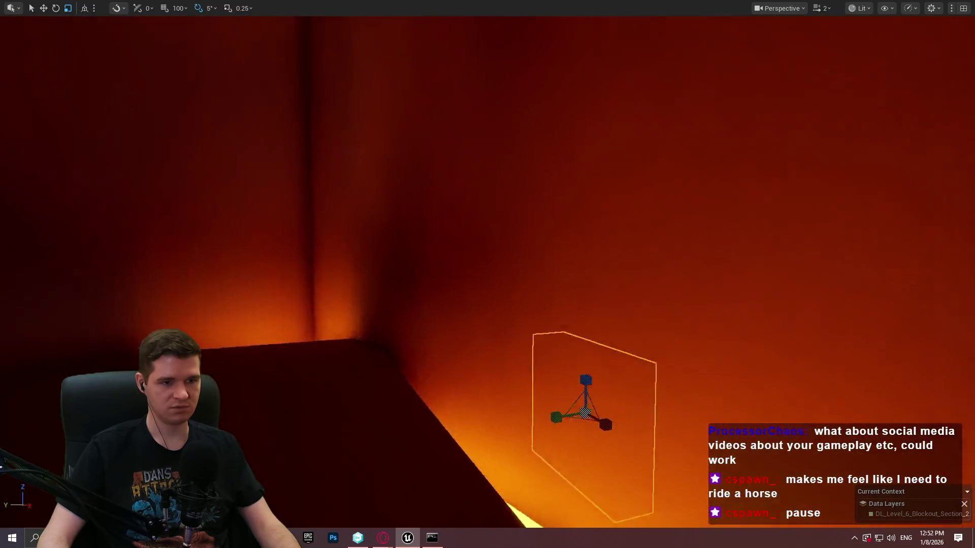
key("w")
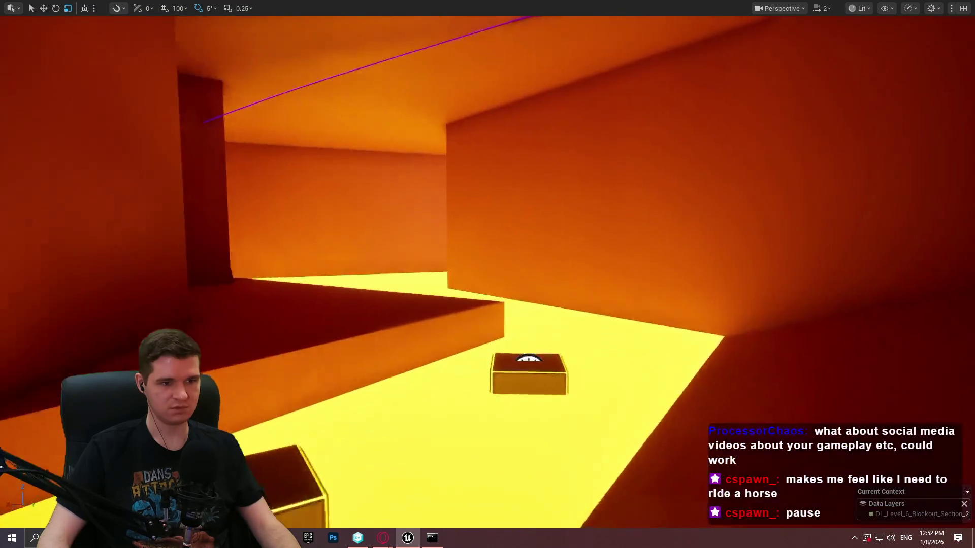
key("w")
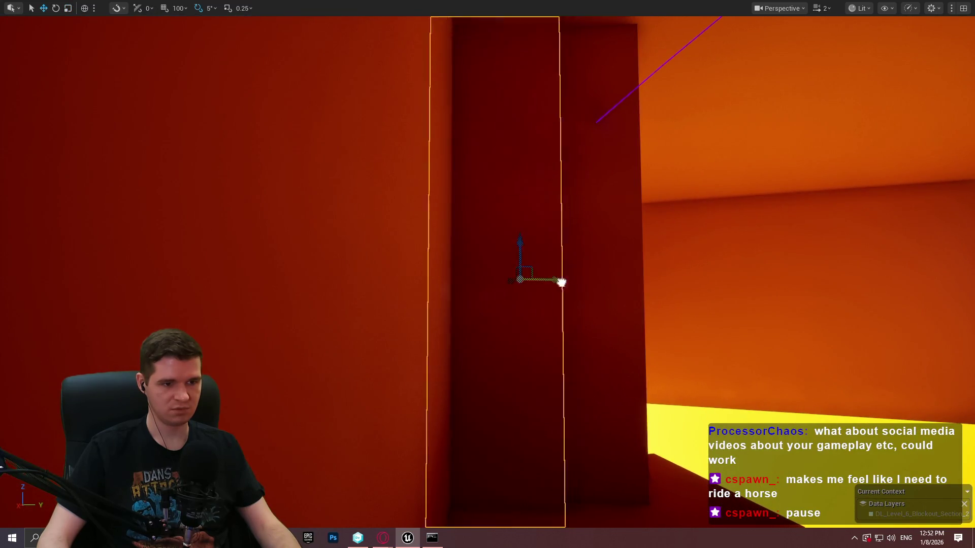
left_click_drag(561, 282, 546, 285)
Step: Reframe the view on the moved pillar and switch its gizmo to Rotate mode
key("w")
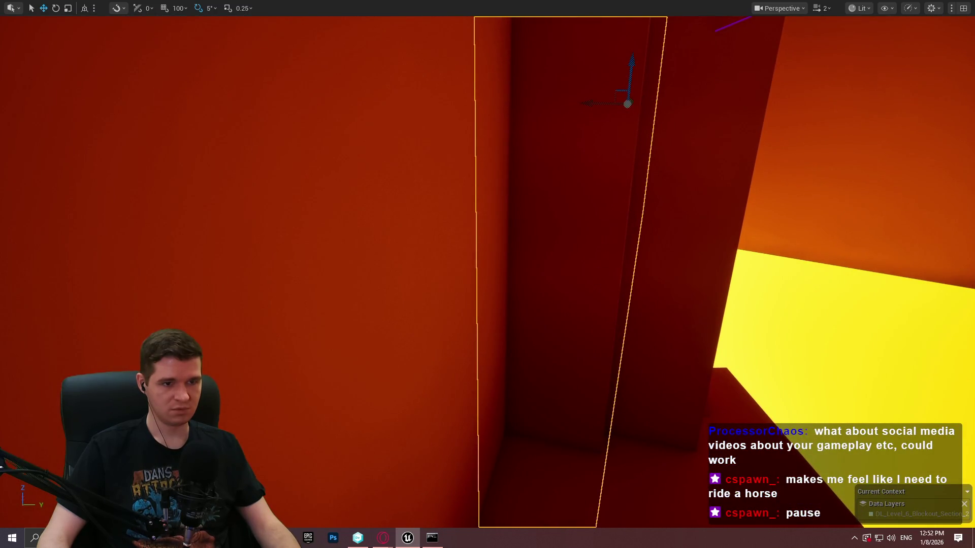
key("w")
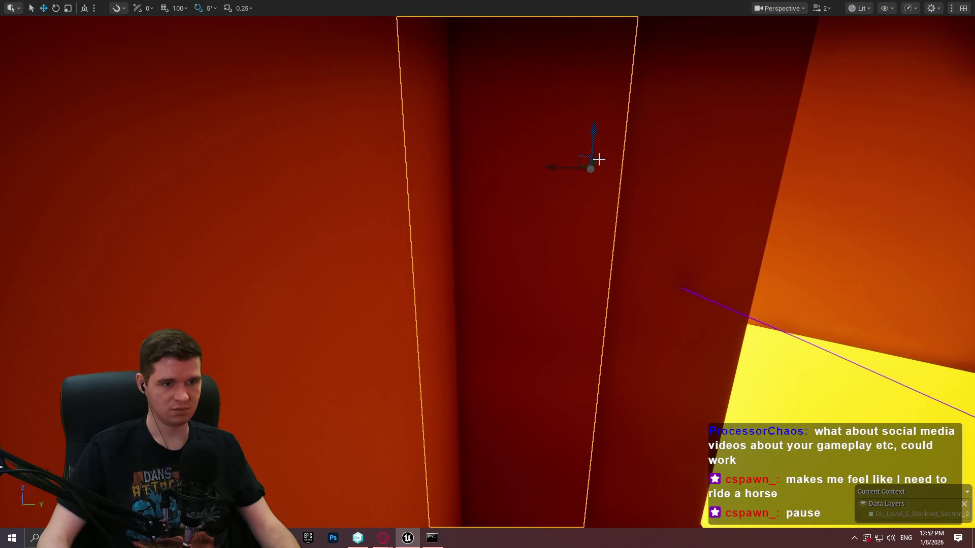
key("s")
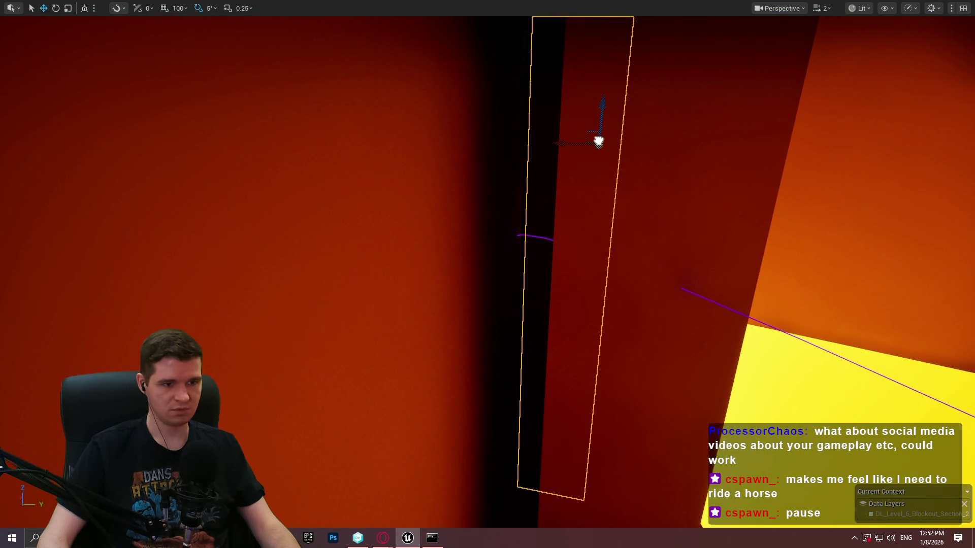
key("a")
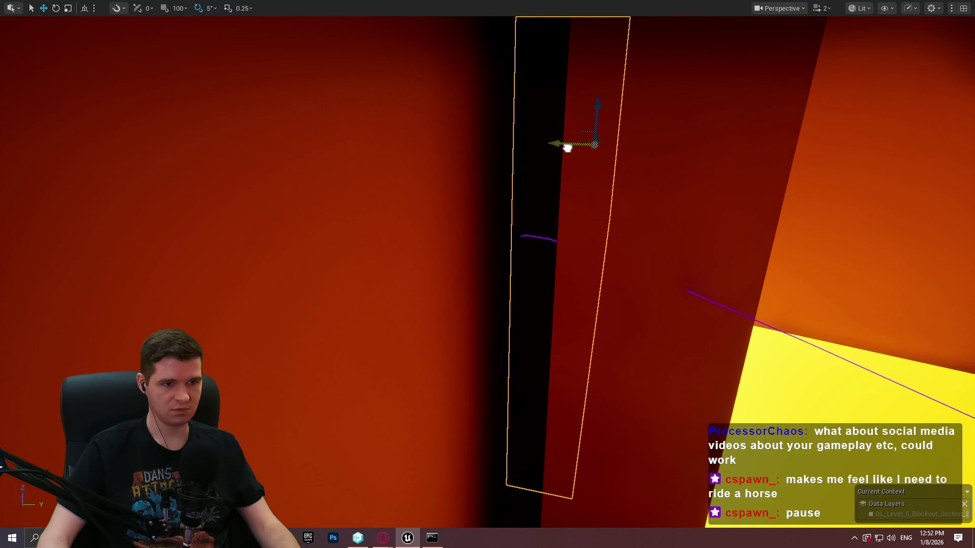
key("e")
key("a")
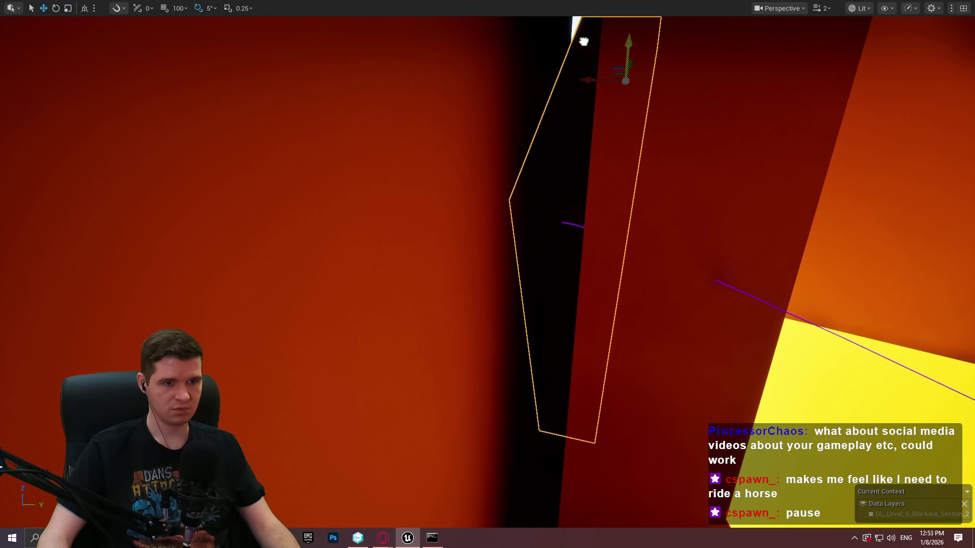
scroll(660, 74, "up", 3)
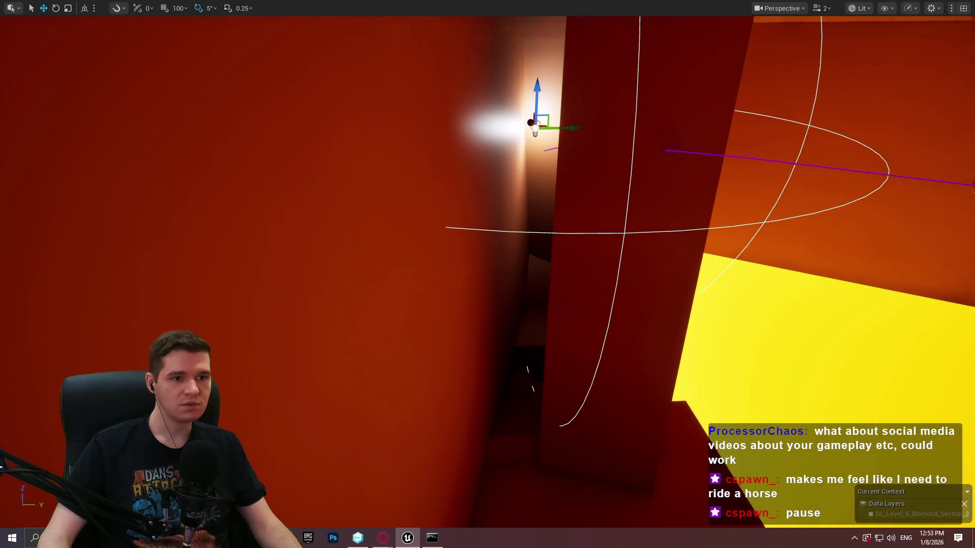
Step: Move the point light down the corridor wall and along the ceiling
left_click_drag(541, 124, 526, 187)
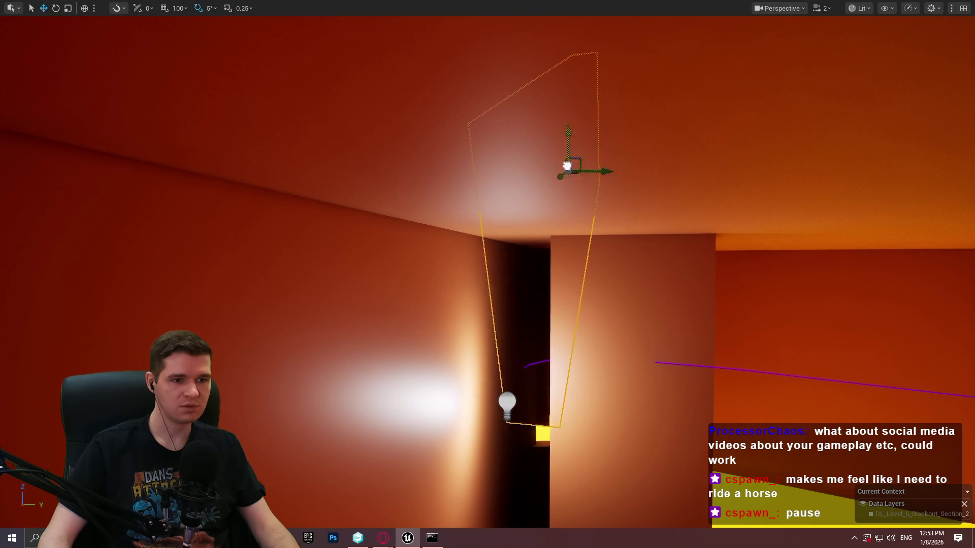
left_click_drag(509, 201, 607, 209)
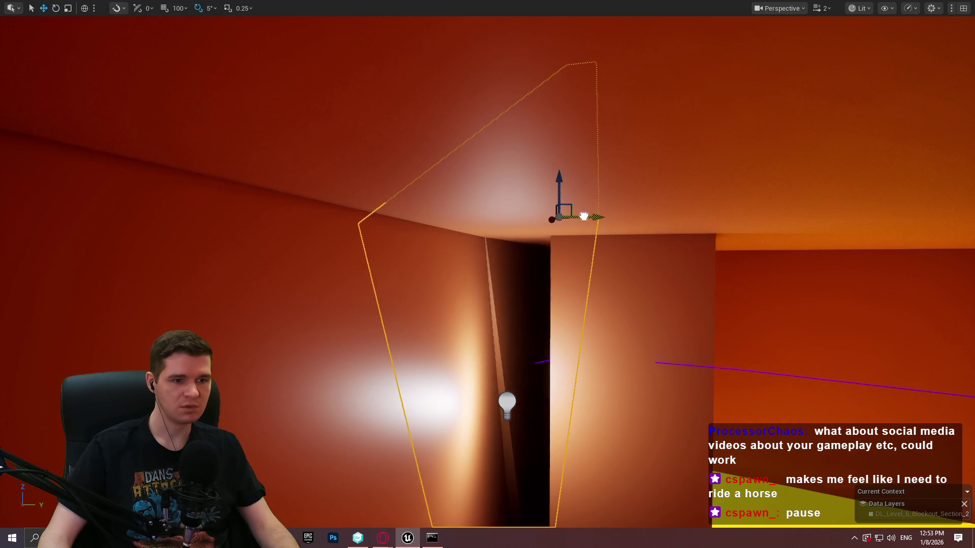
mouse_move(608, 217)
left_mouse_down()
mouse_move(611, 233)
mouse_move(614, 207)
mouse_move(650, 184)
left_mouse_up()
Step: Cycle the light's gizmo through Rotate and Scale, then frame the light in the view
key("e")
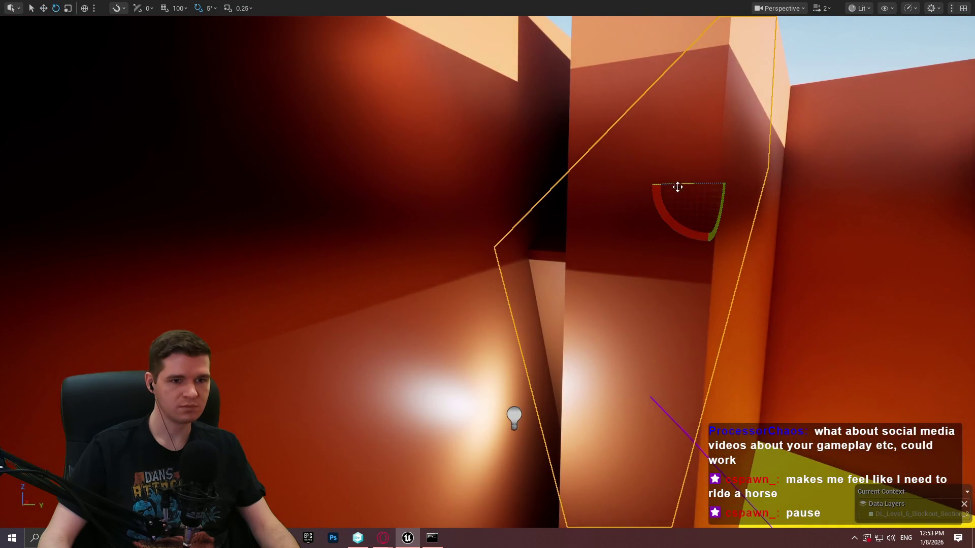
left_click_drag(700, 205, 709, 146)
key("r")
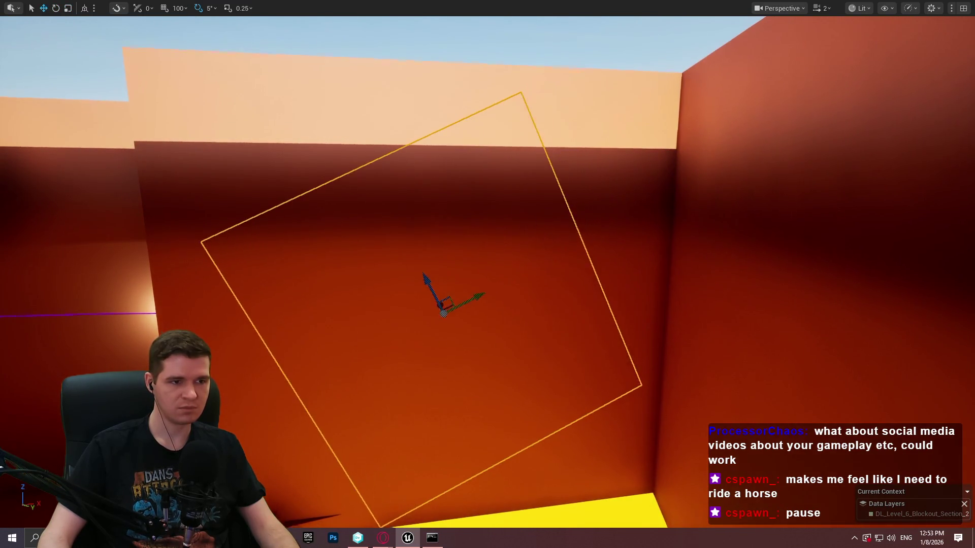
left_click_drag(541, 219, 541, 218)
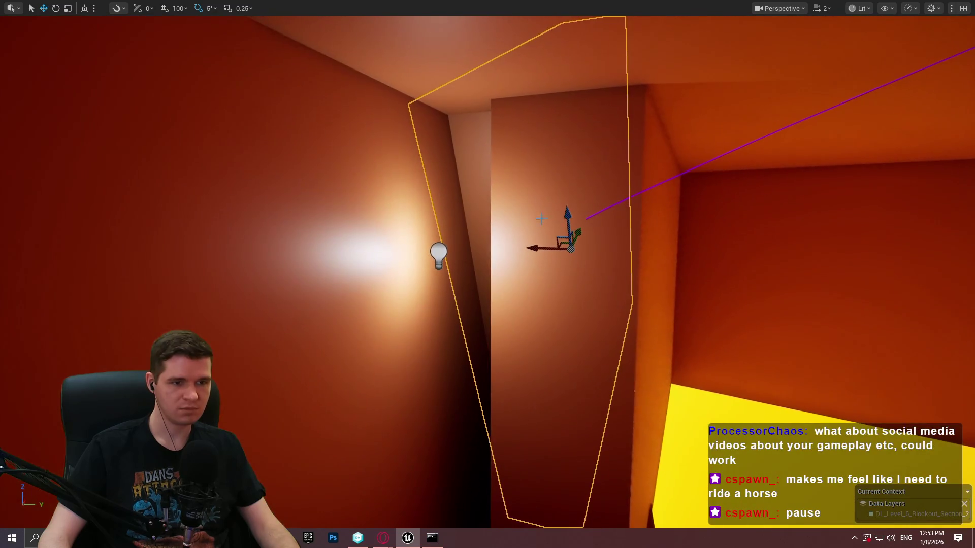
mouse_move(511, 139)
left_mouse_down()
mouse_move(476, 54)
mouse_move(483, 422)
mouse_move(520, 339)
mouse_move(487, 234)
left_mouse_up()
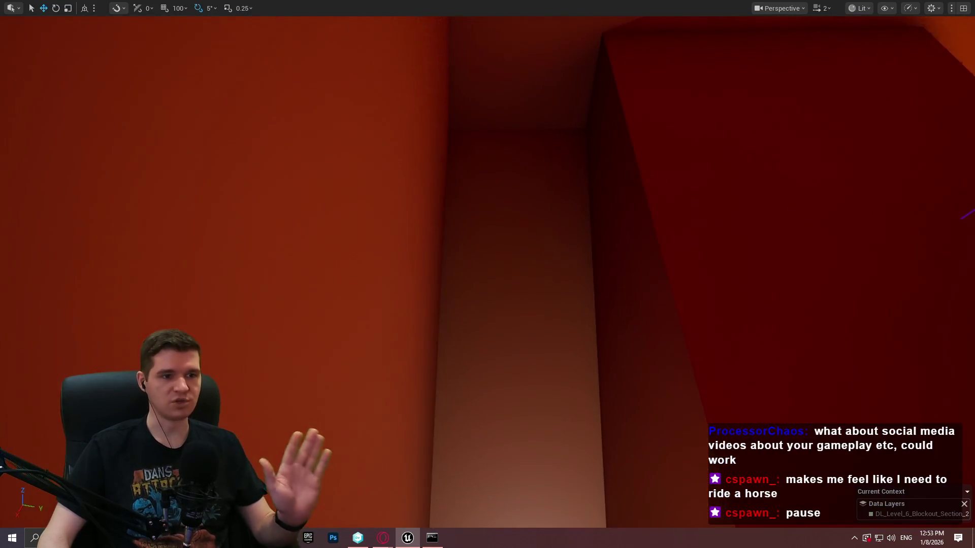
key("f")
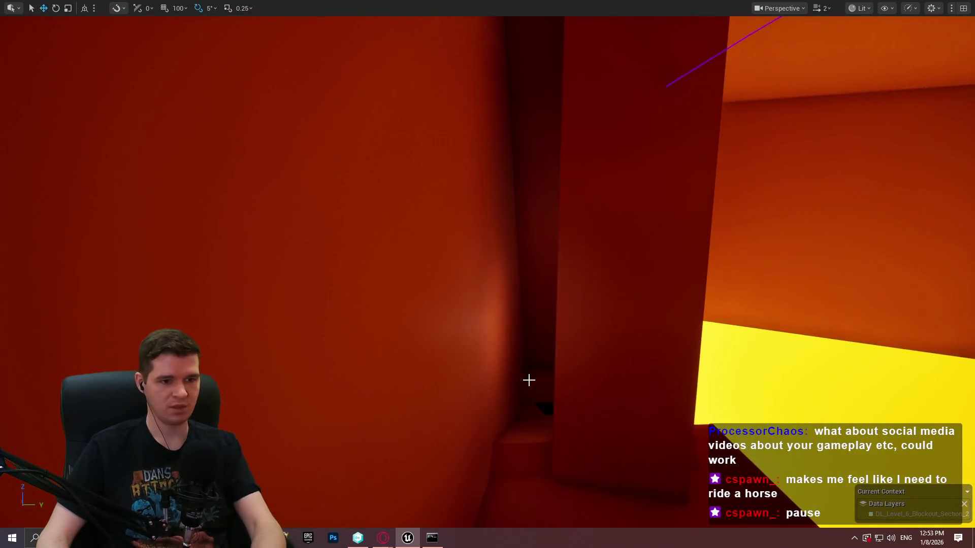
mouse_move(528, 380)
left_mouse_down()
mouse_move(508, 361)
mouse_move(541, 344)
mouse_move(511, 313)
left_mouse_up()
key("ctrl+z")
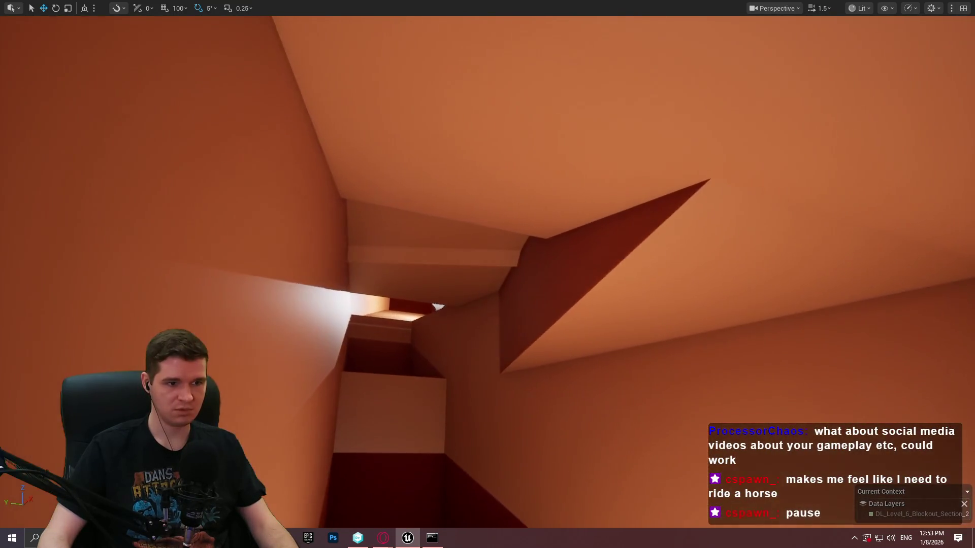
mouse_move(473, 269)
left_mouse_down()
mouse_move(458, 254)
mouse_move(482, 269)
left_mouse_up()
left_click_drag(519, 376, 509, 366)
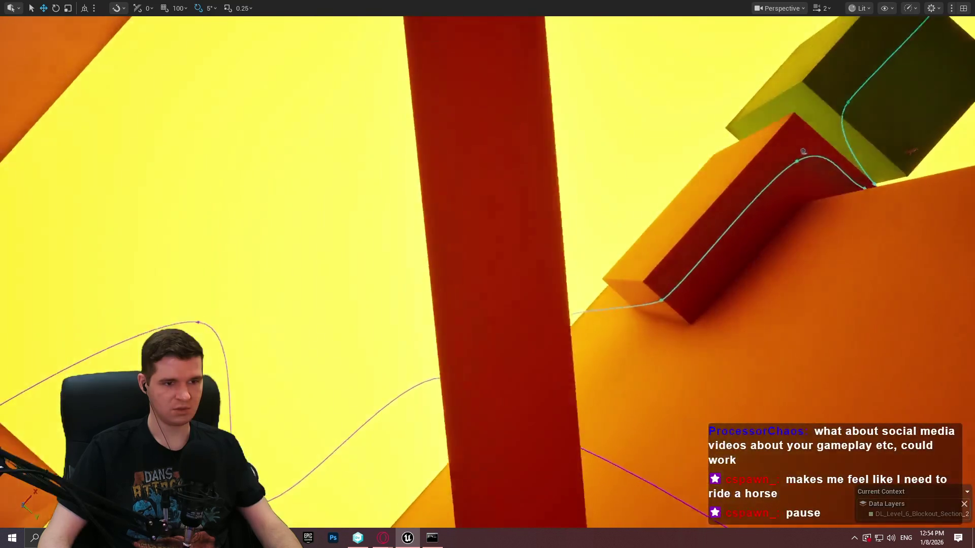
left_click_drag(487, 274, 558, 229)
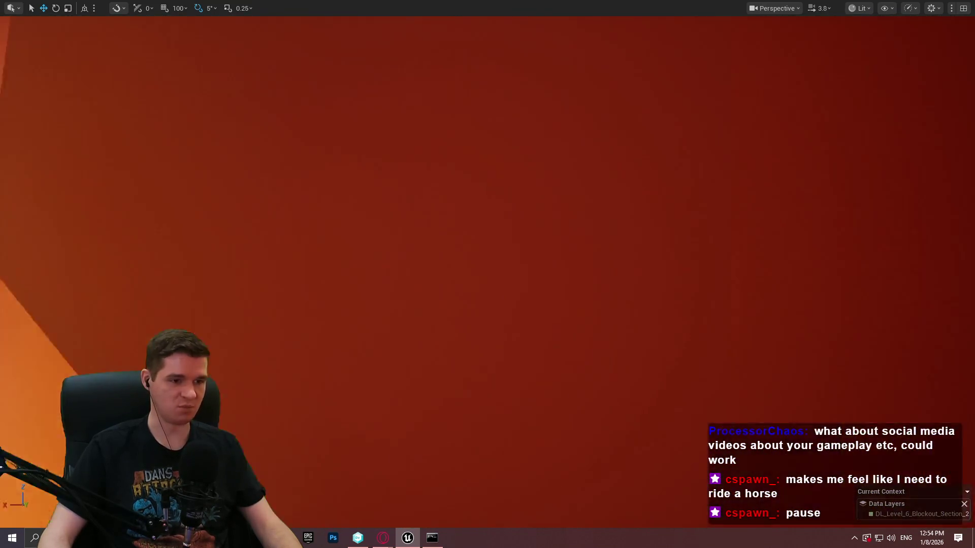
mouse_move(488, 274)
left_mouse_down()
mouse_move(436, 264)
mouse_move(528, 285)
mouse_move(508, 264)
mouse_move(456, 269)
mouse_move(462, 238)
mouse_move(477, 295)
mouse_move(477, 264)
mouse_move(487, 269)
mouse_move(472, 274)
mouse_move(473, 289)
mouse_move(457, 285)
mouse_move(451, 274)
mouse_move(513, 269)
mouse_move(502, 243)
mouse_move(493, 294)
mouse_move(472, 289)
mouse_move(488, 277)
mouse_move(441, 254)
left_mouse_up()
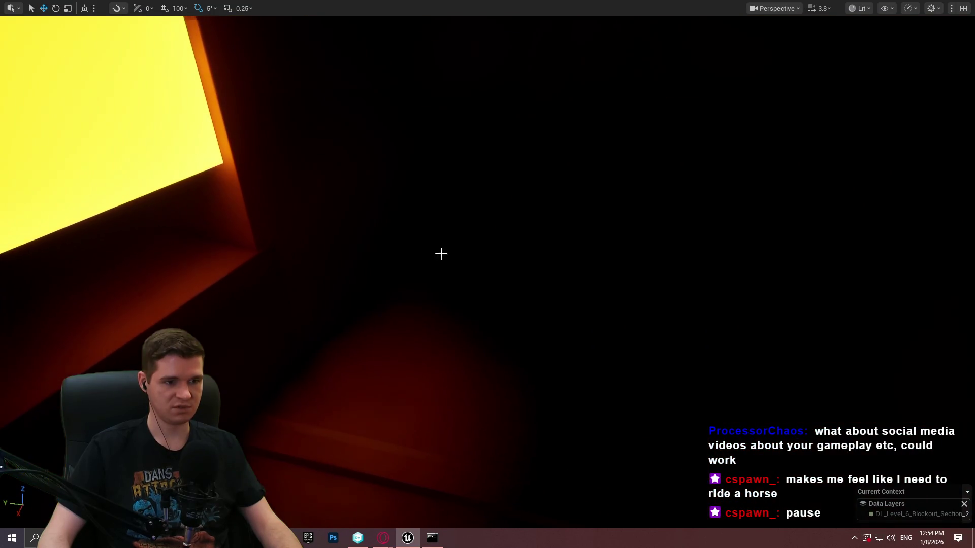
right_click(443, 310)
Step: Start a Play From Here session at the chosen spot above the lava
left_click(559, 518)
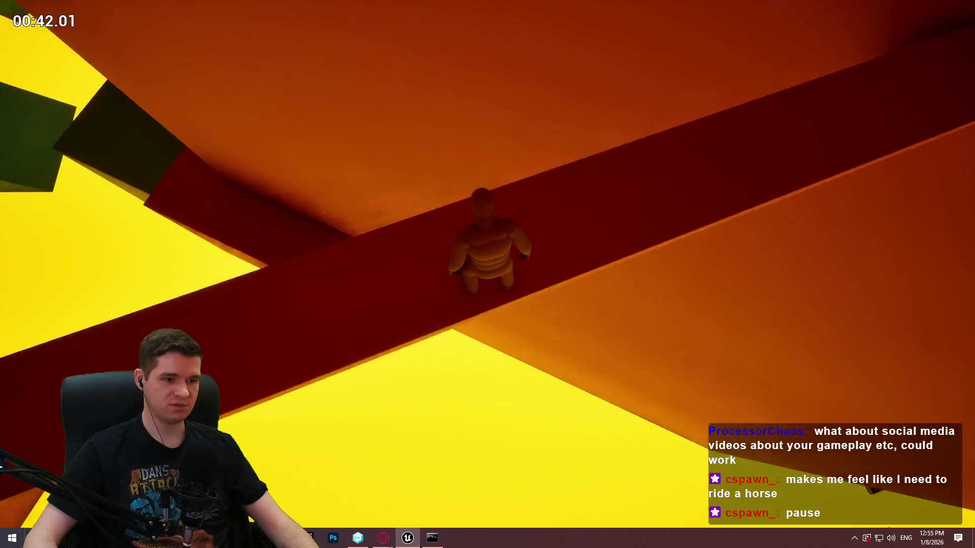
Step: End the playtest, fly to the tall orange wall, and select the thin ledge at its top
key("Escape")
scroll(816, 214, "up", 2)
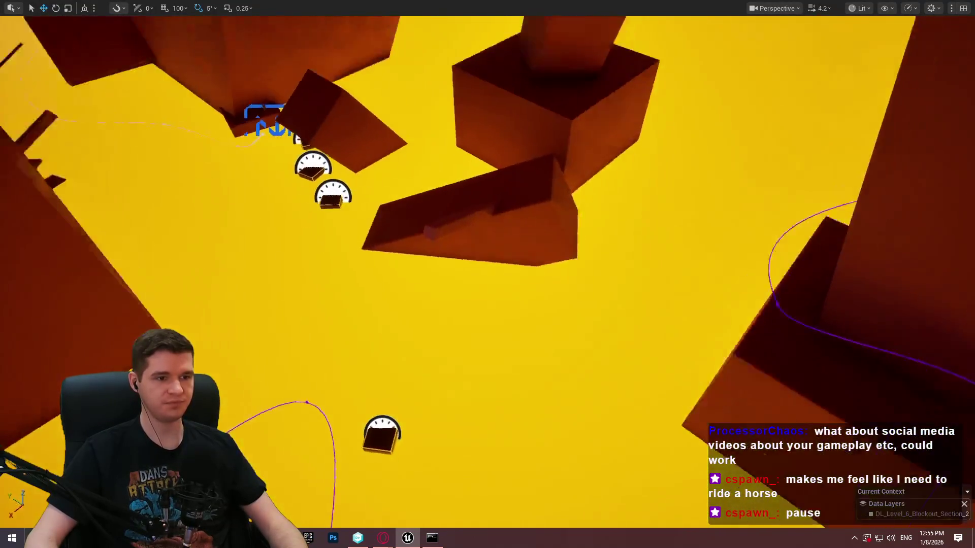
key("a")
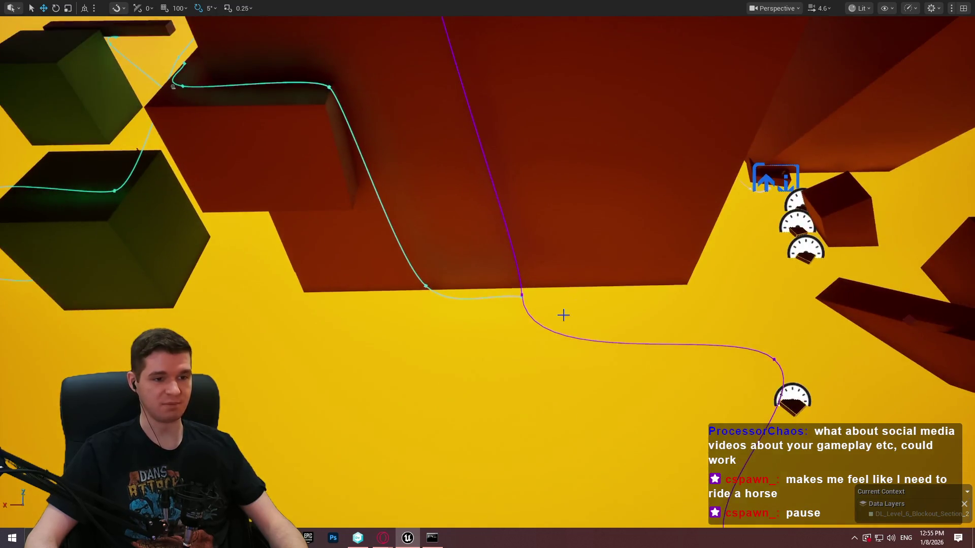
left_click(441, 55)
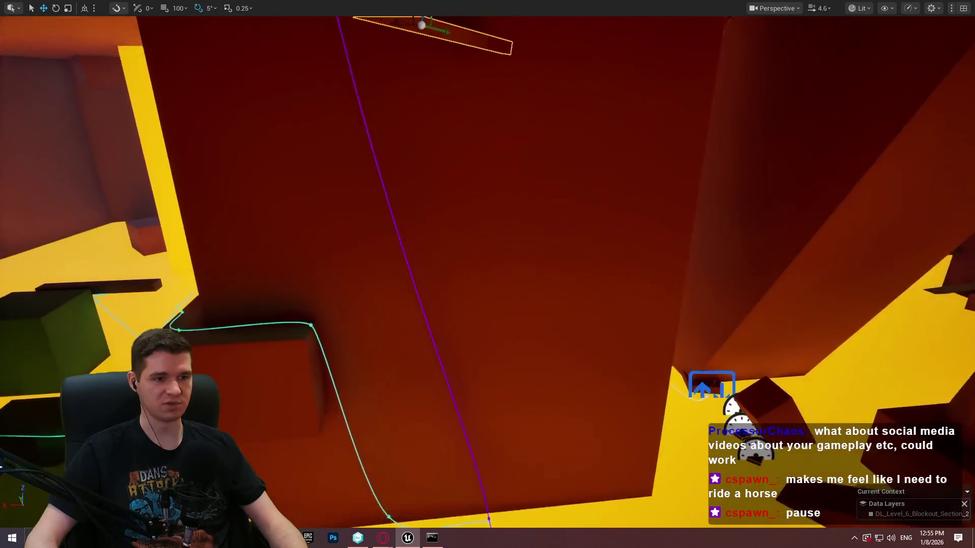
left_click_drag(435, 167, 434, 76)
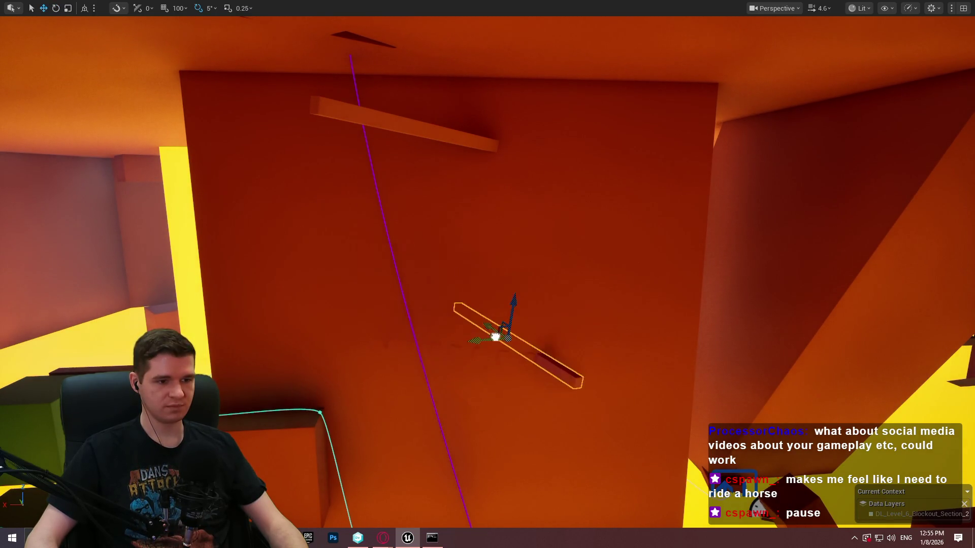
Step: Alt-drag a copy of the ledge, rotate it upright, and shift it lower and right on the wall
left_click_drag(471, 351, 496, 377)
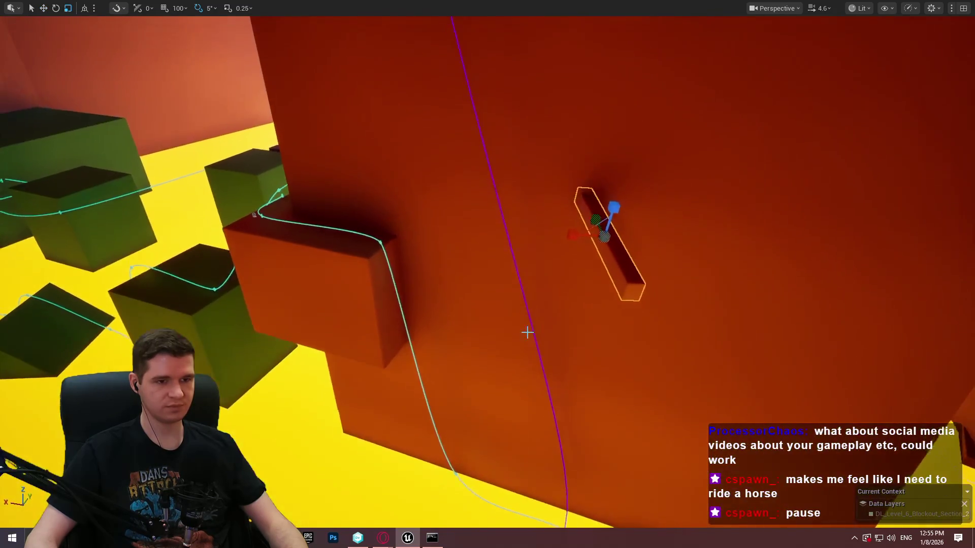
key("e")
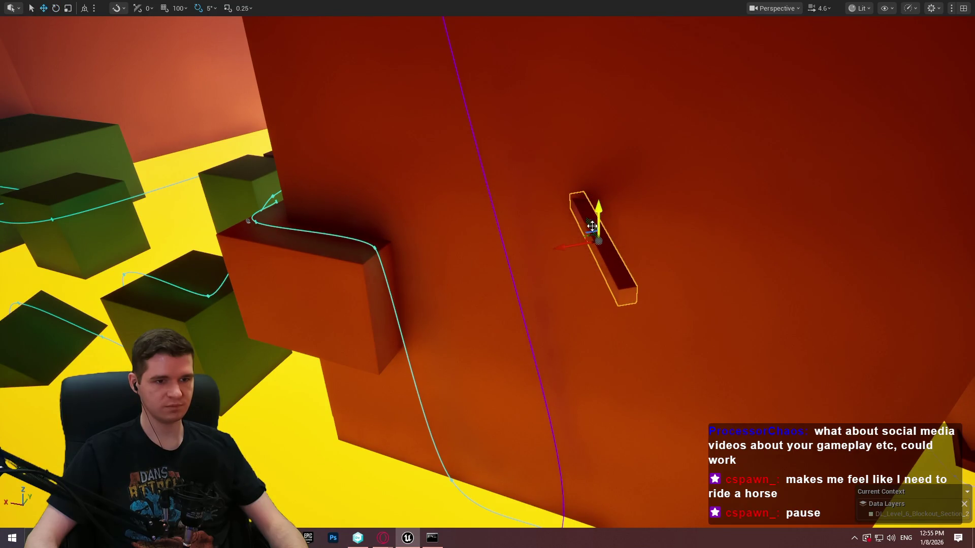
mouse_move(602, 250)
left_mouse_down()
mouse_move(658, 245)
mouse_move(635, 239)
mouse_move(680, 285)
left_mouse_up()
mouse_move(661, 232)
left_mouse_down()
mouse_move(655, 239)
mouse_move(660, 233)
left_mouse_up()
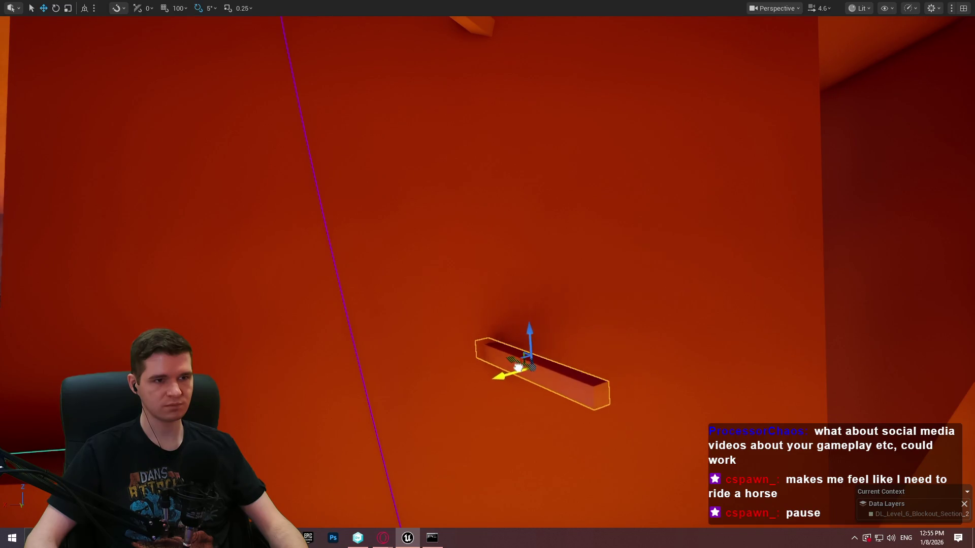
left_click_drag(583, 238, 583, 237)
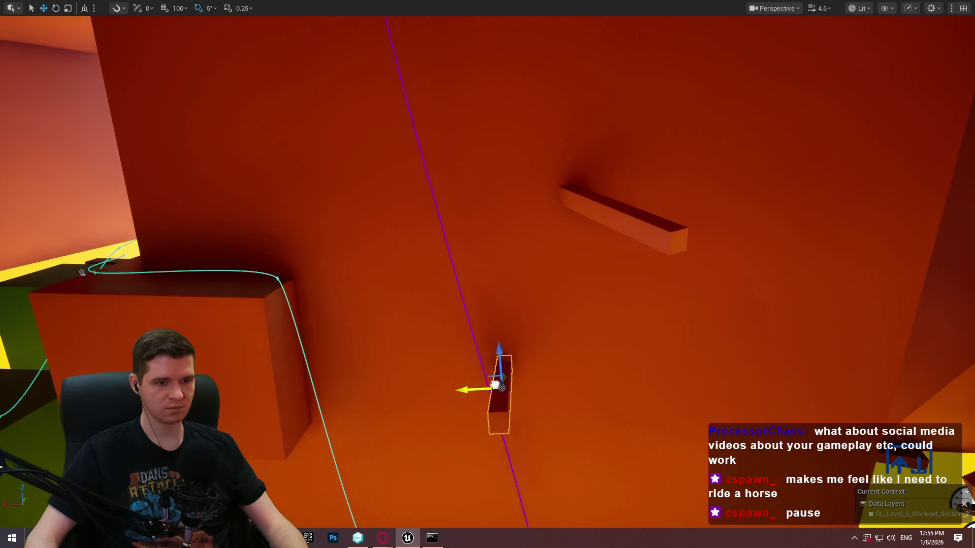
mouse_move(495, 384)
left_mouse_down()
mouse_move(508, 376)
mouse_move(568, 409)
mouse_move(521, 371)
mouse_move(558, 348)
mouse_move(528, 365)
mouse_move(480, 341)
left_mouse_up()
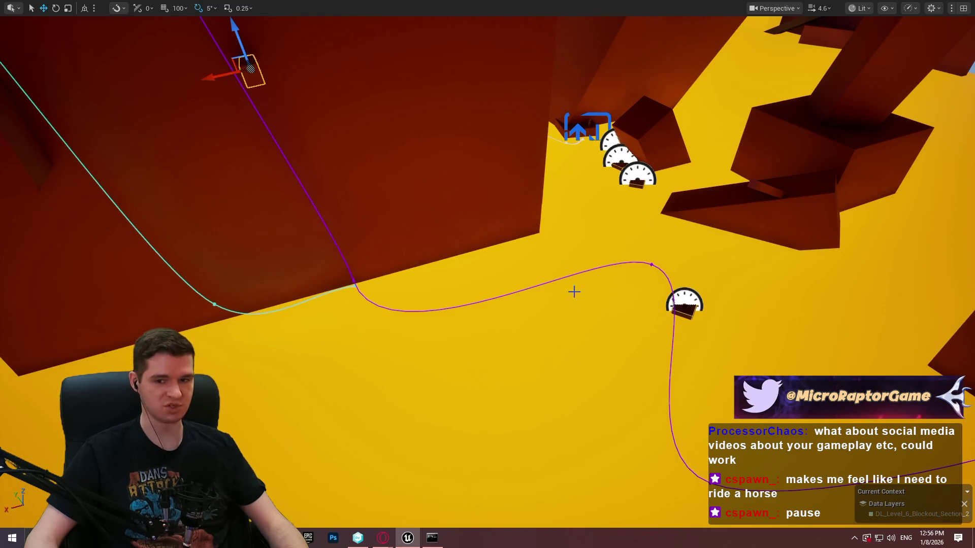
mouse_move(544, 219)
left_mouse_down()
mouse_move(461, 162)
mouse_move(429, 203)
left_mouse_up()
left_click(625, 195)
left_click_drag(625, 196, 630, 229)
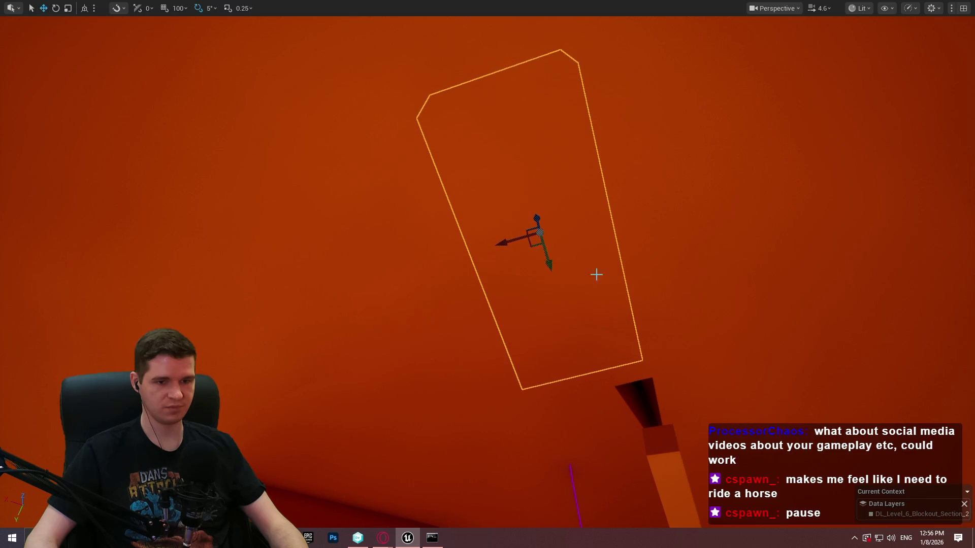
left_click_drag(596, 274, 626, 340)
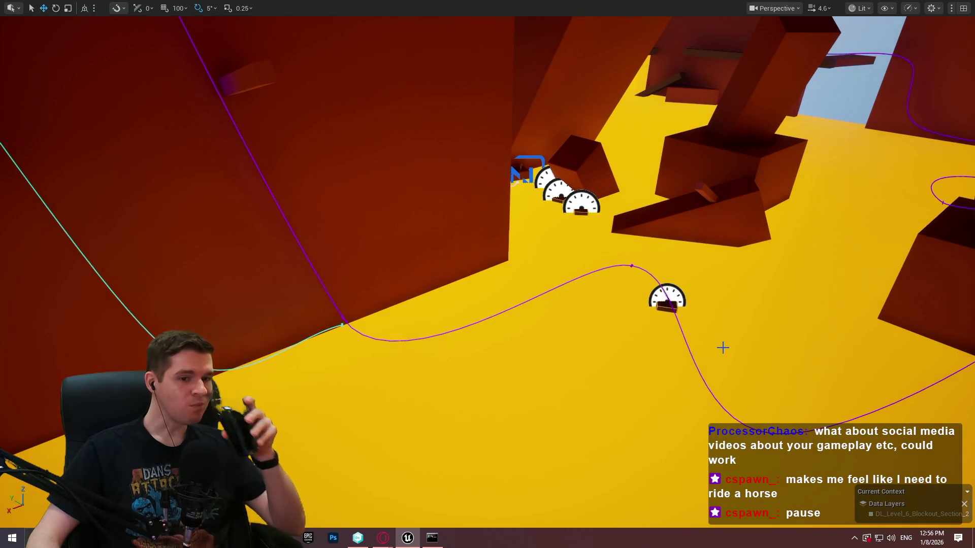
left_click_drag(488, 274, 564, 372)
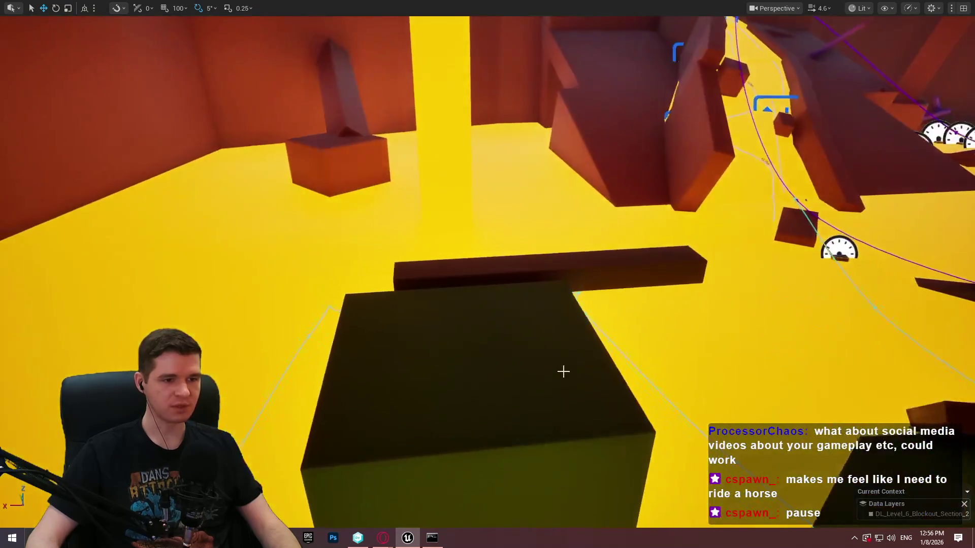
Step: Play from the dark block and run 'stat gpu' in the console to show GPU timings
right_click(540, 409)
key("Escape")
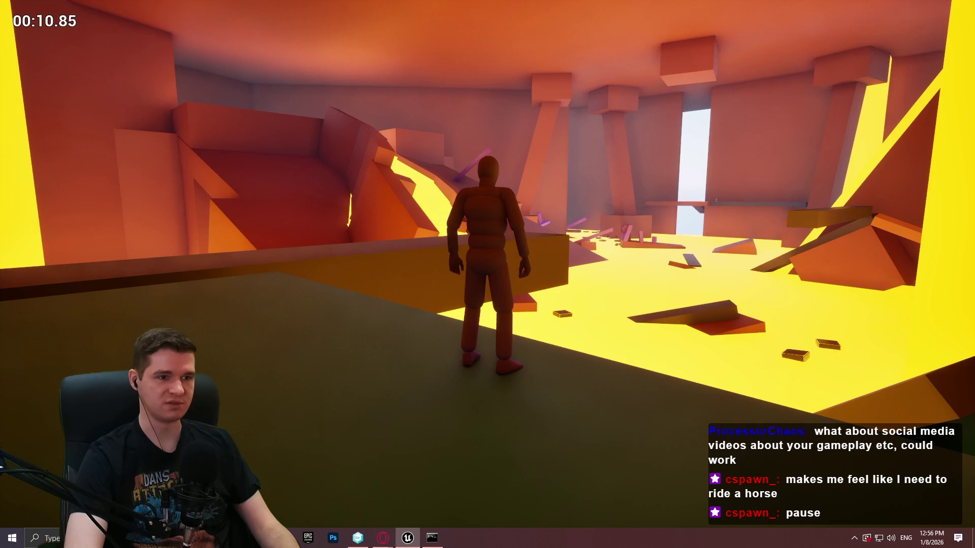
key("grave")
type("stat gpu")
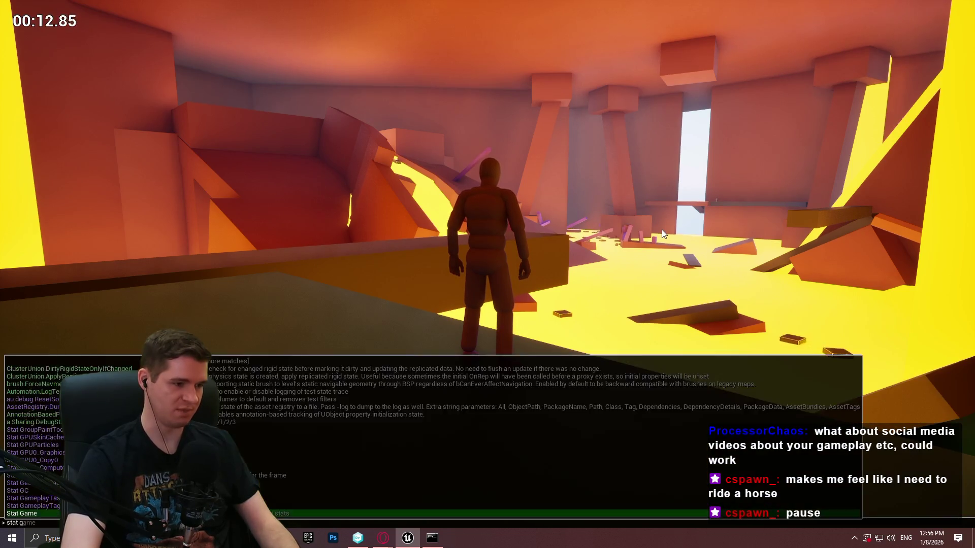
key("Return")
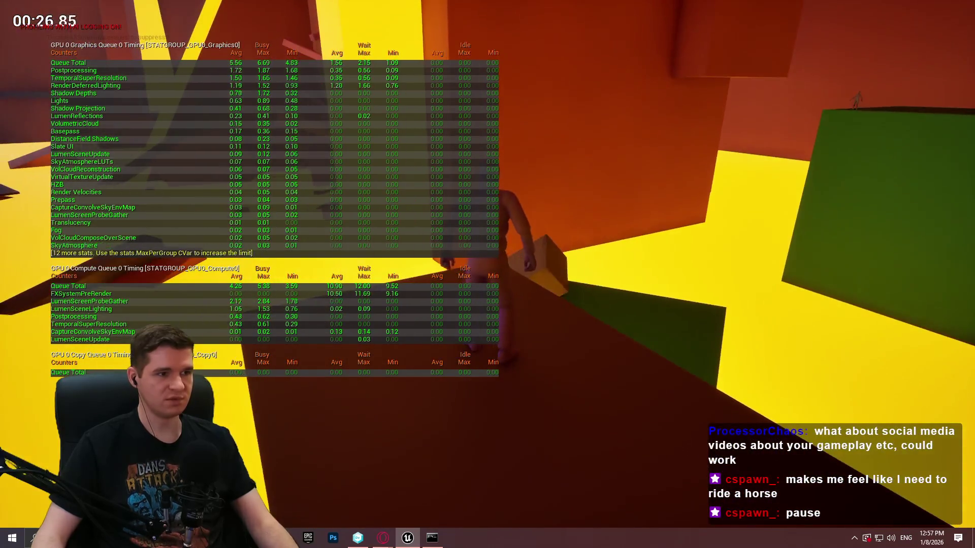
Step: Set r.AntiAliasingMethod to TAA in the console, toggle stat gpu off, then end the playtest
key("grave")
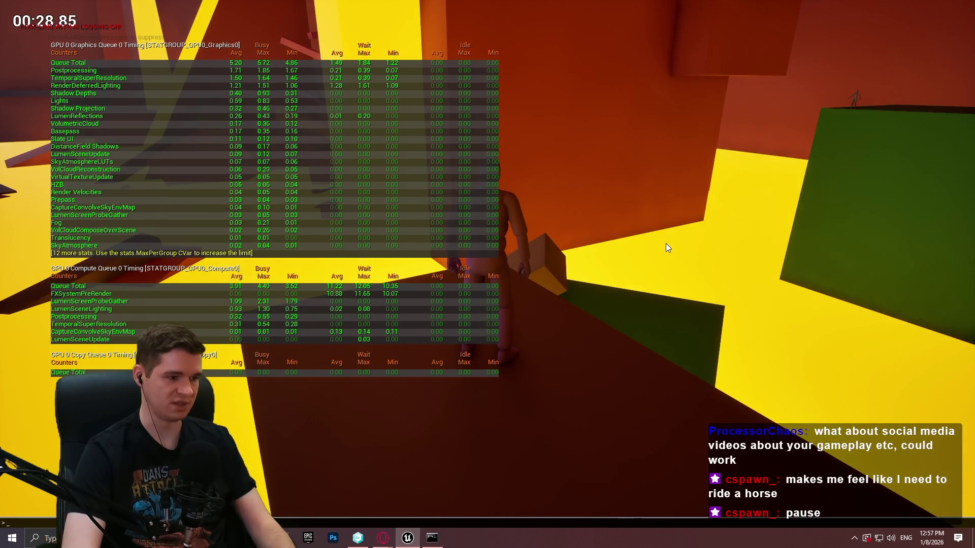
type("r")
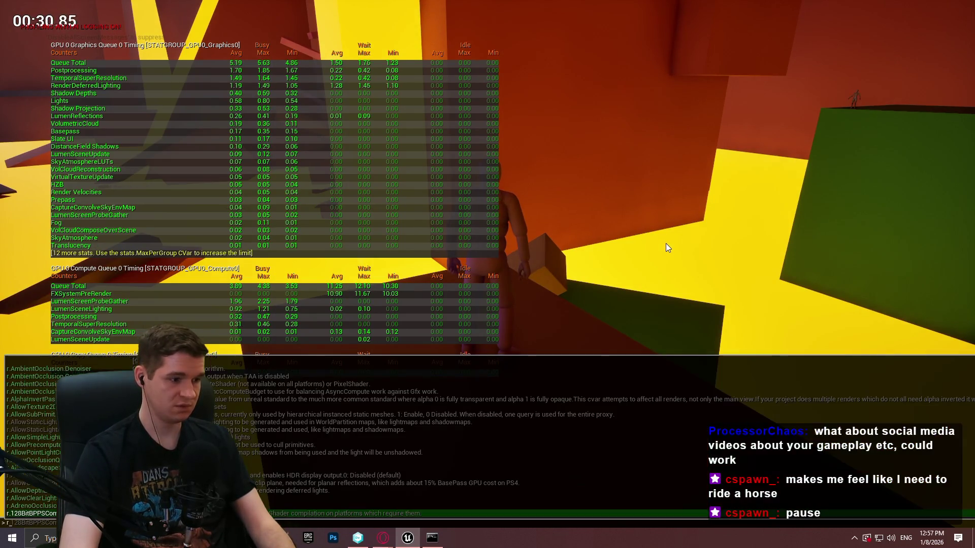
type(".anti")
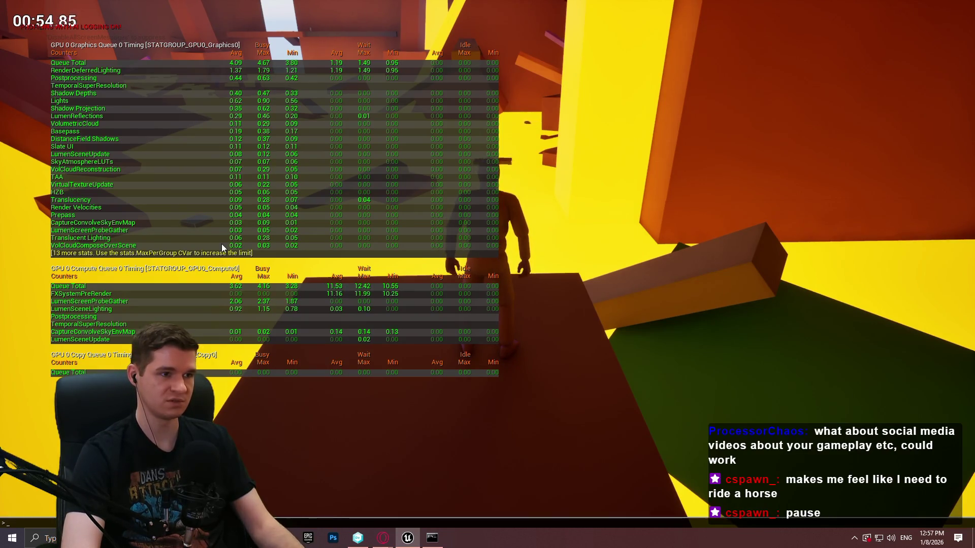
type("st")
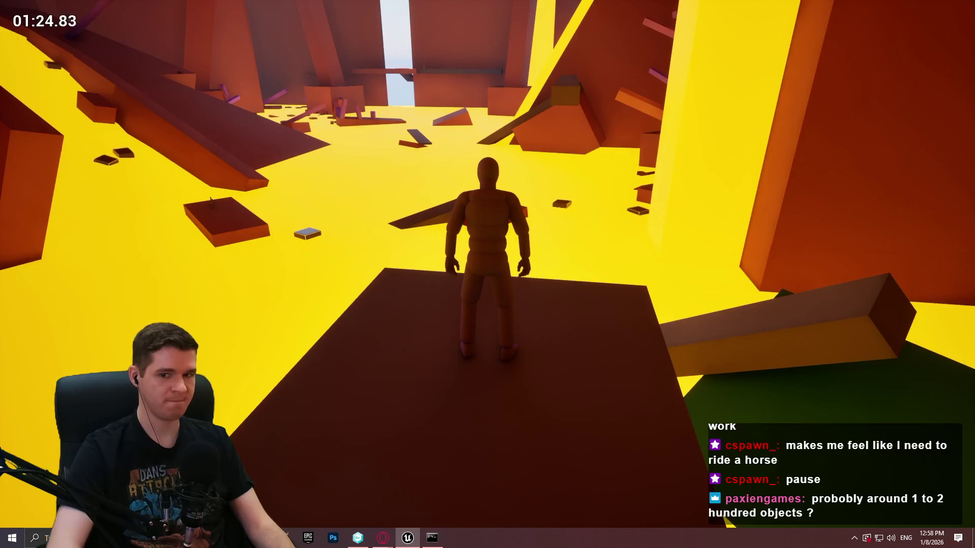
key("Escape")
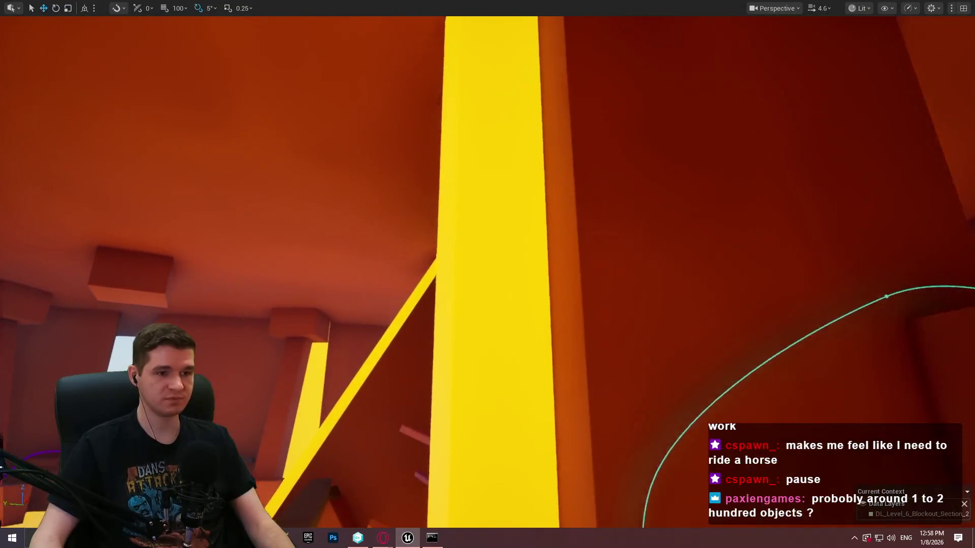
Step: Fly to the green blocks in the red room and open the context menu for Cube273
key("w")
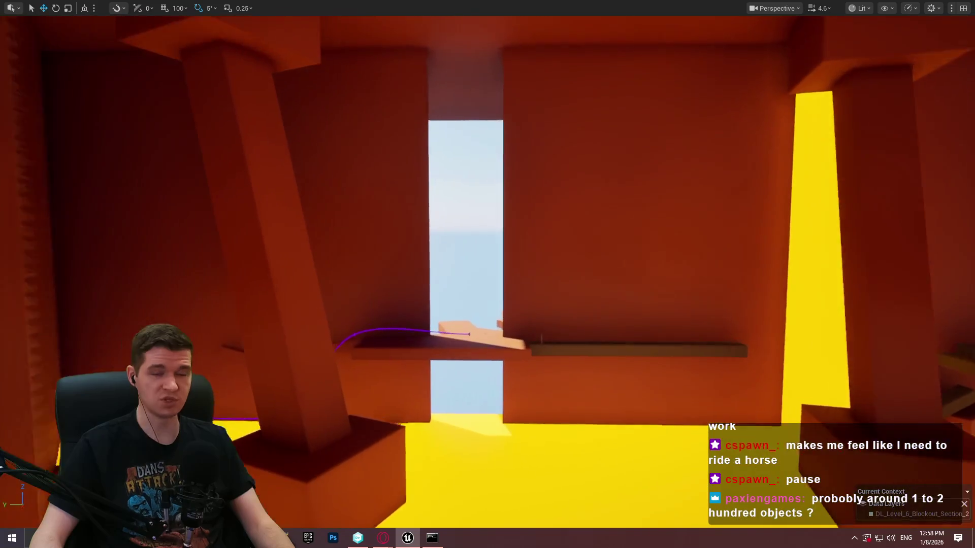
key("w")
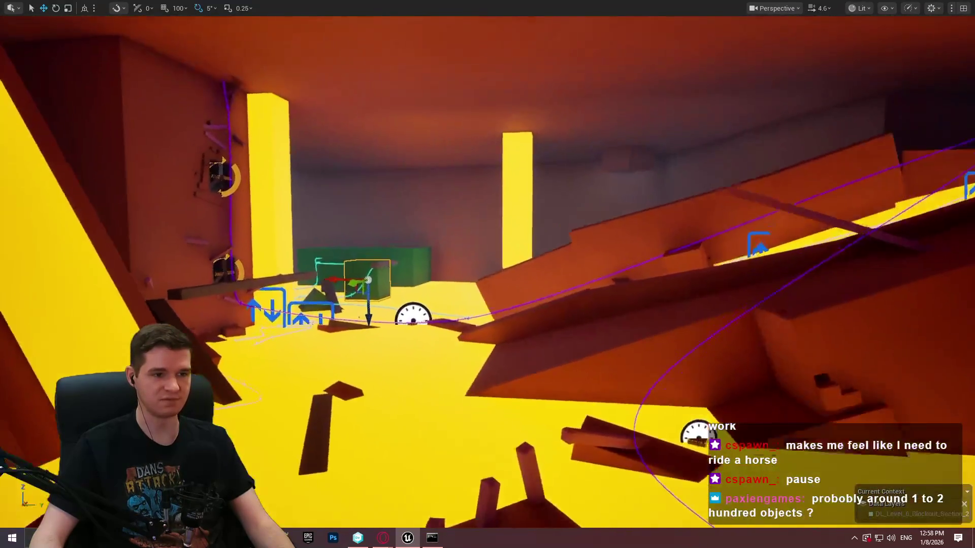
key("w")
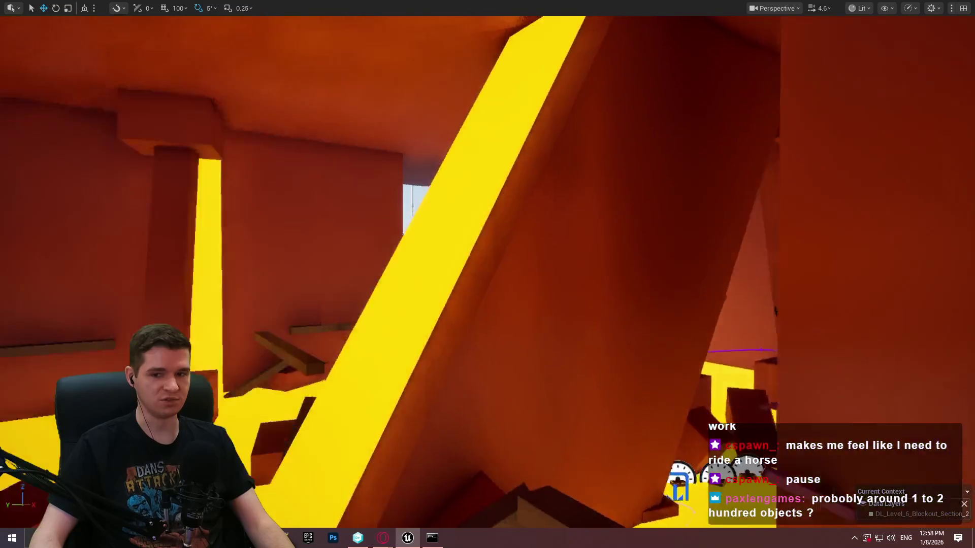
key("w")
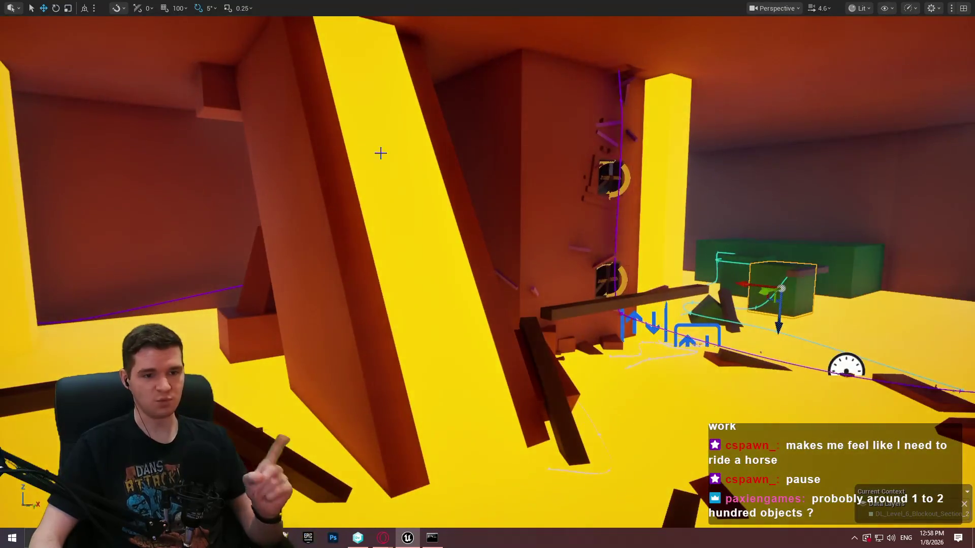
key("w")
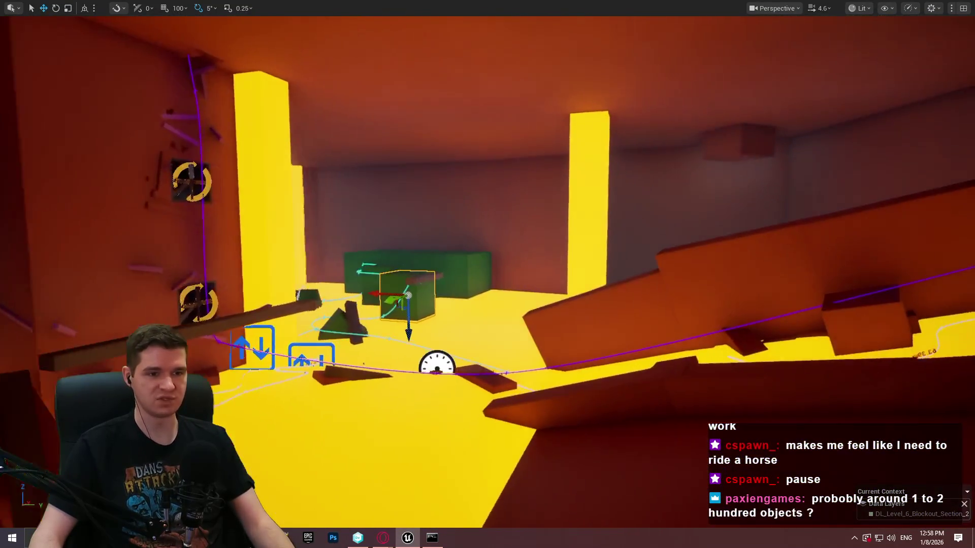
key("s")
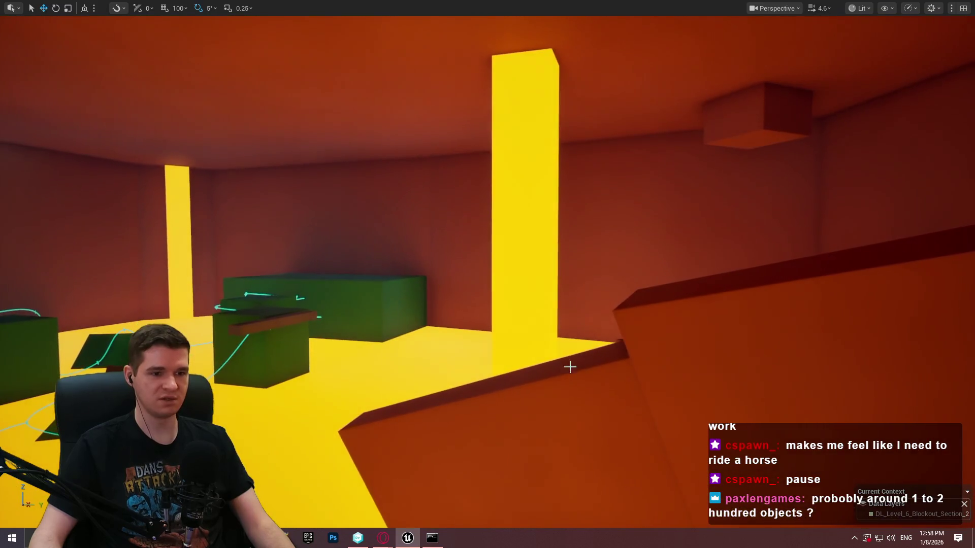
right_click(542, 375)
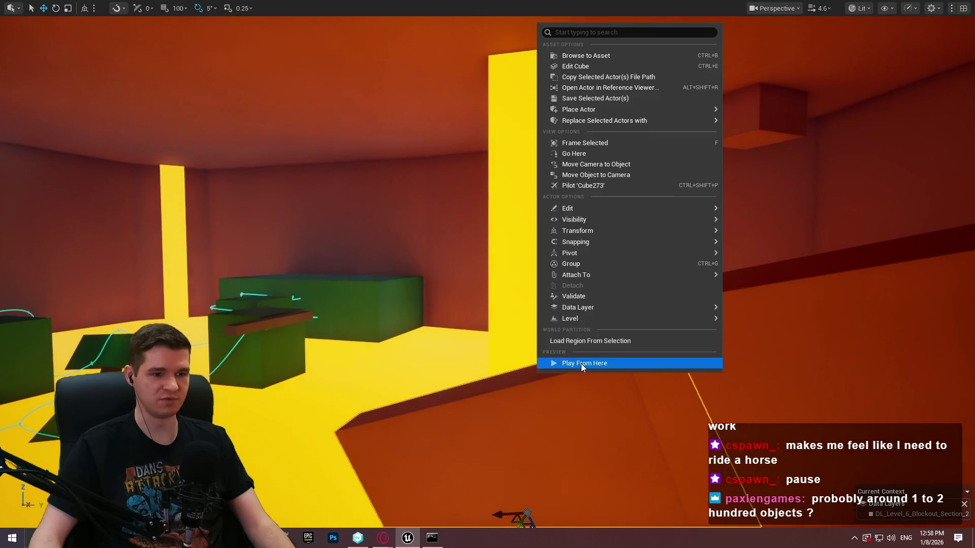
Step: Play from the cube: run up the ramp, across the lava platforms, and jump off the green block
left_click(580, 364)
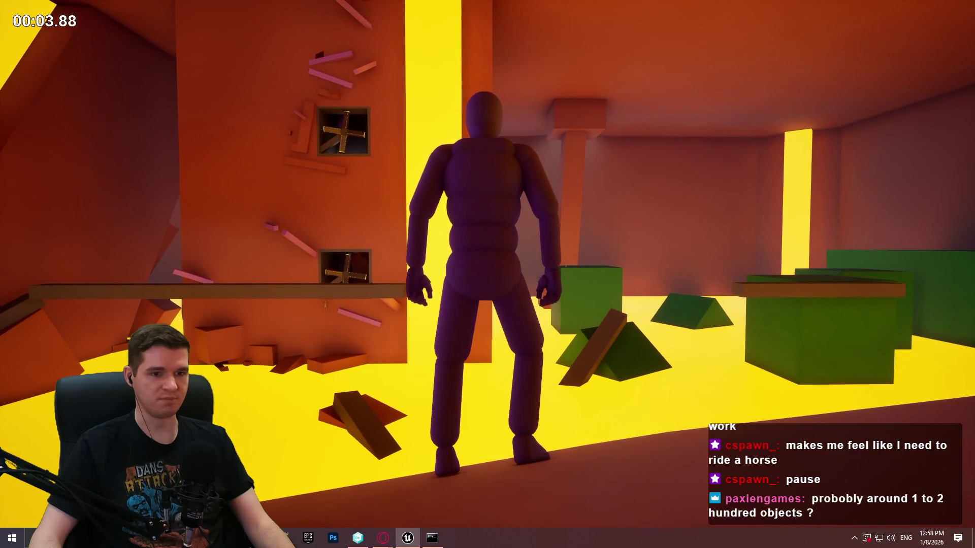
key("w")
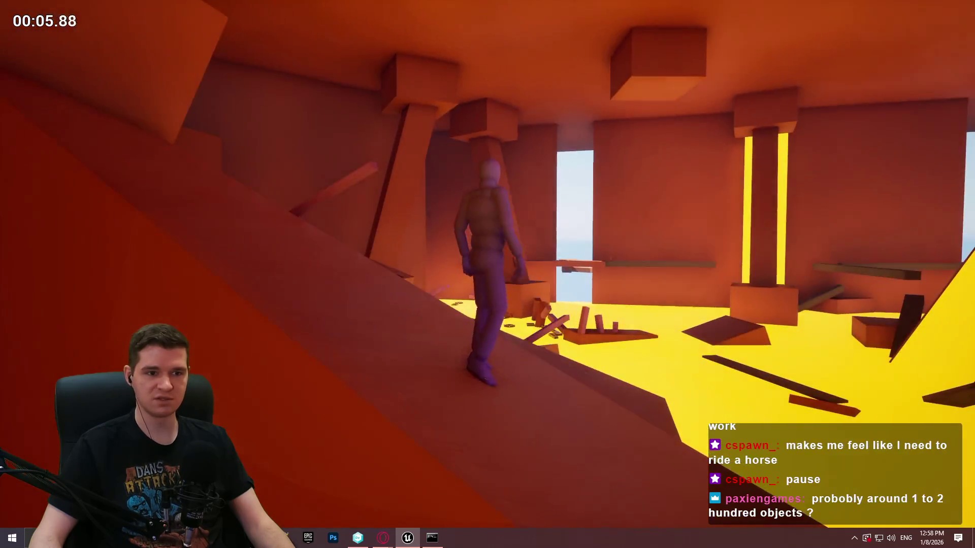
key("w")
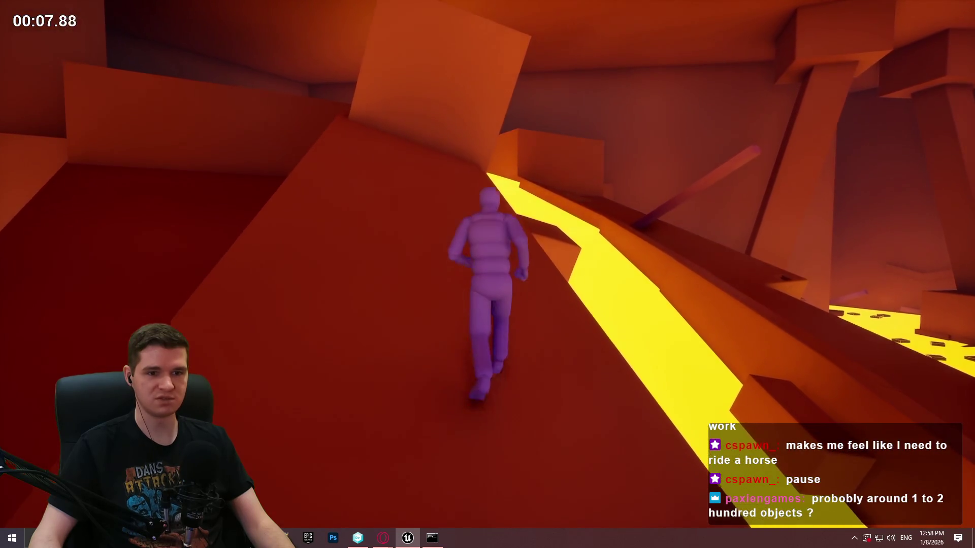
key("w")
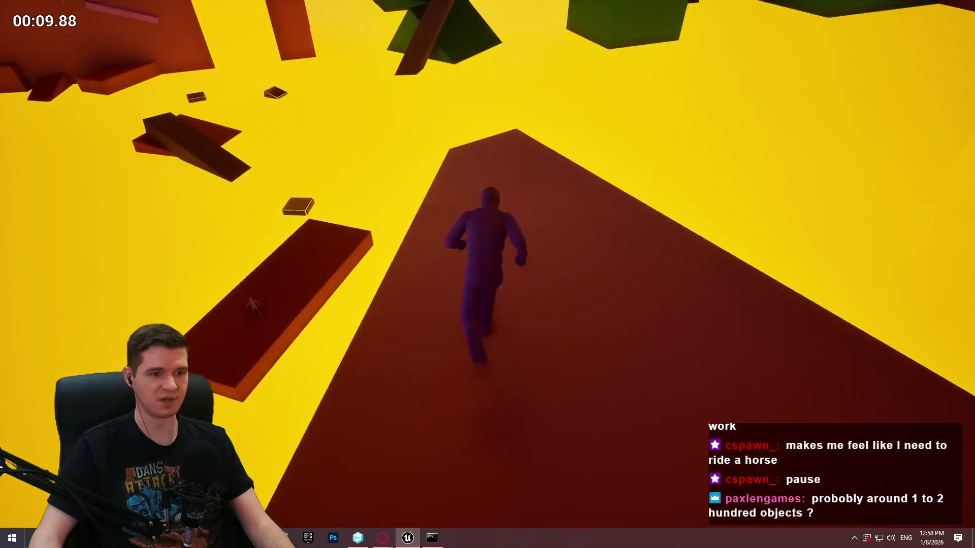
key("space")
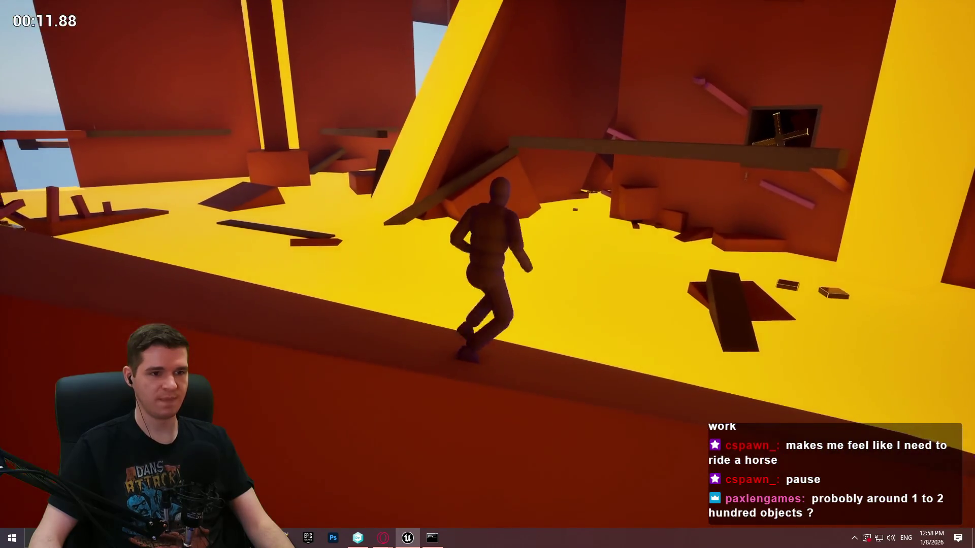
key("w")
key("w")
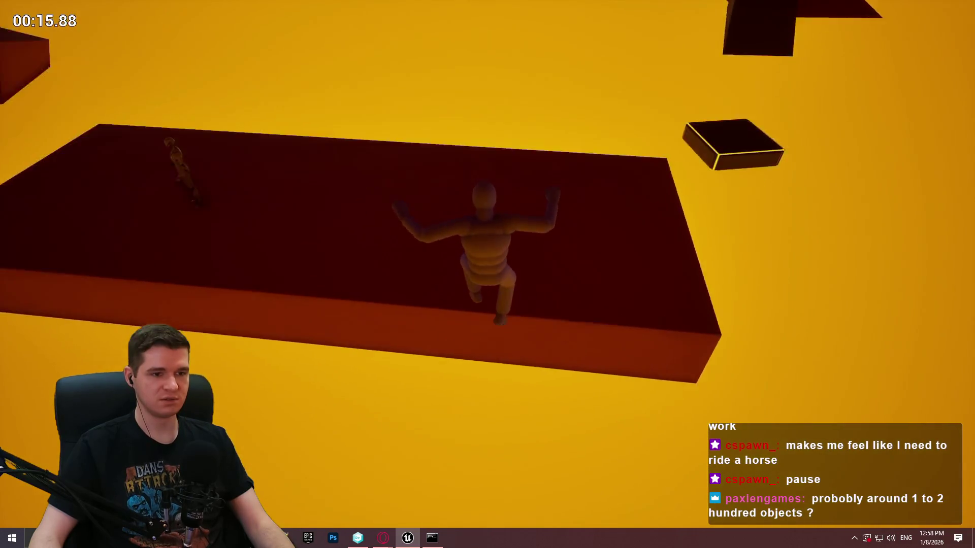
key("w")
key("w")
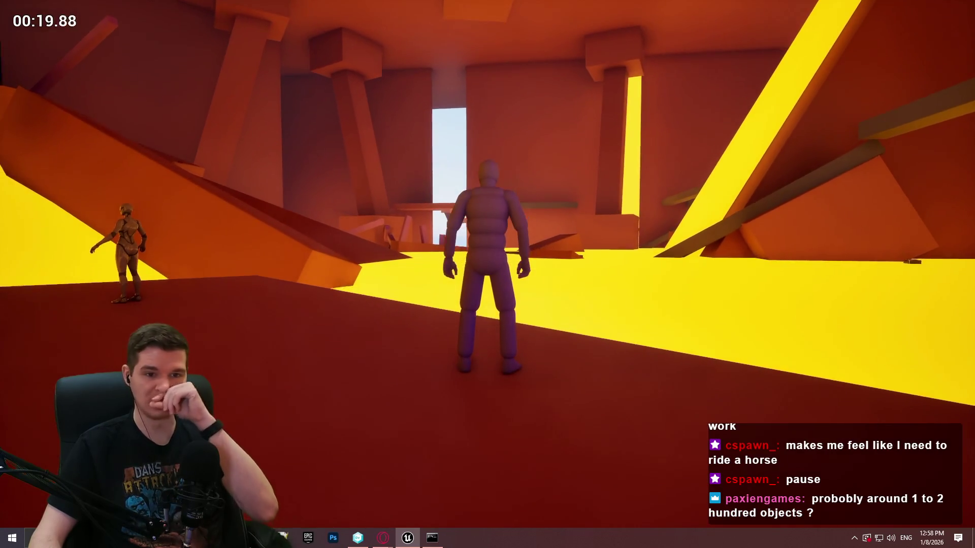
key("w")
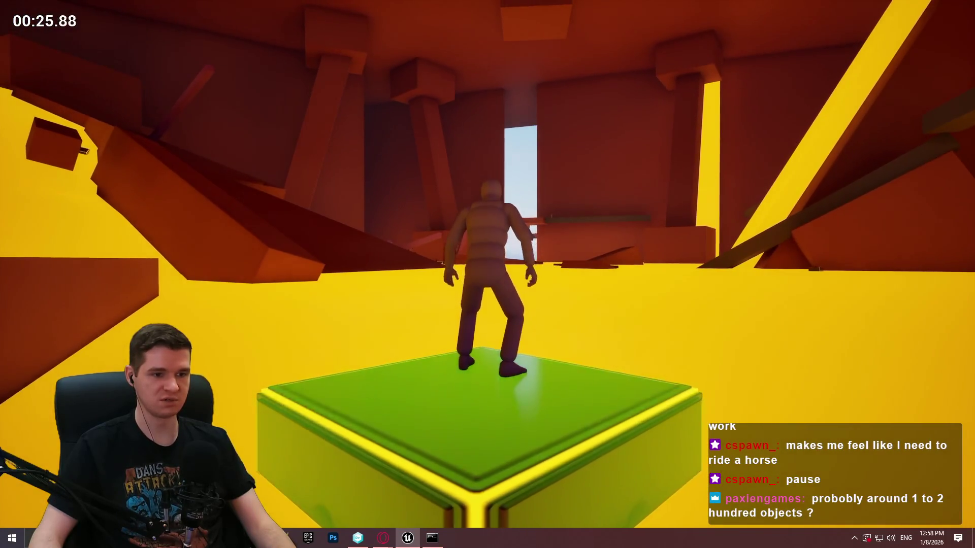
key("space")
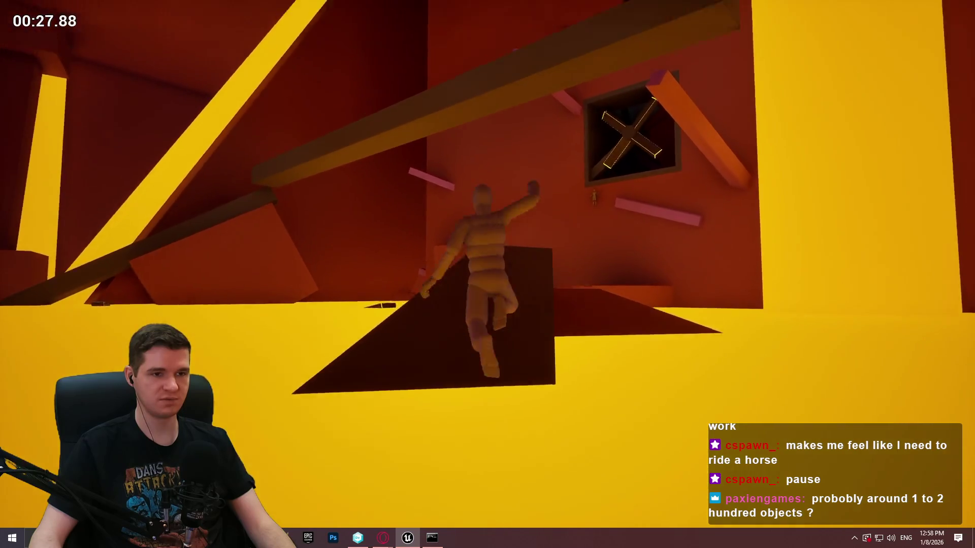
key("w")
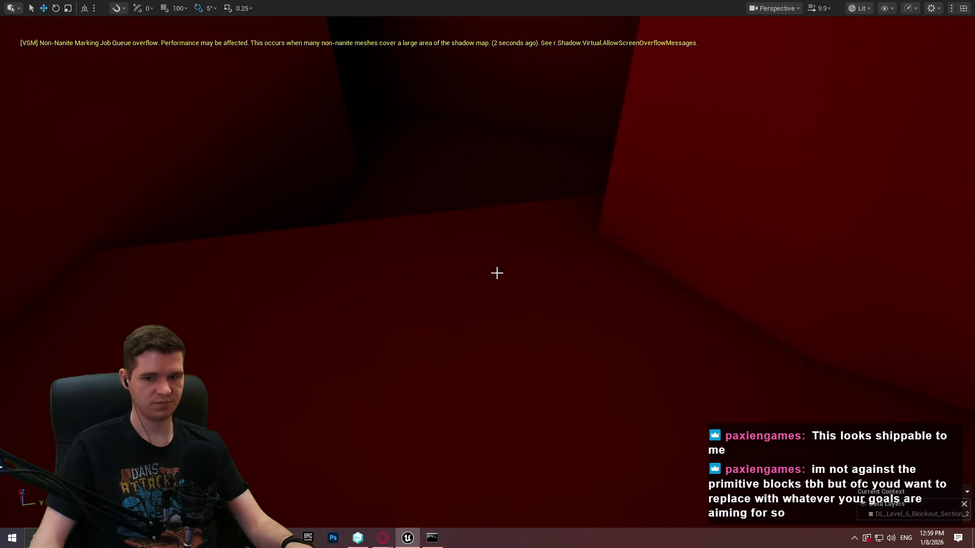
Step: Bring up the actor context menu on the red cube
right_click(496, 273)
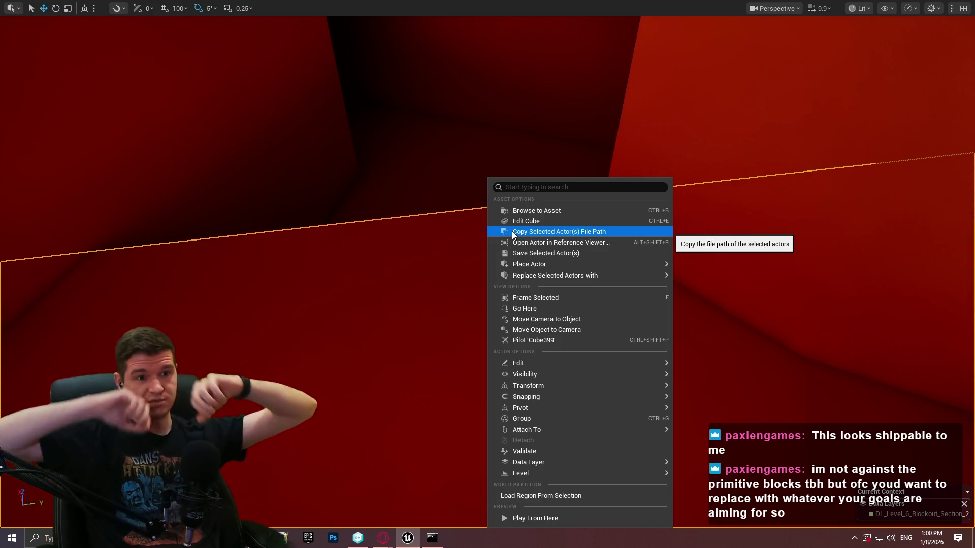
Step: Play from the red cube through the red area into the dark corridor, then stop the session
left_click(568, 518)
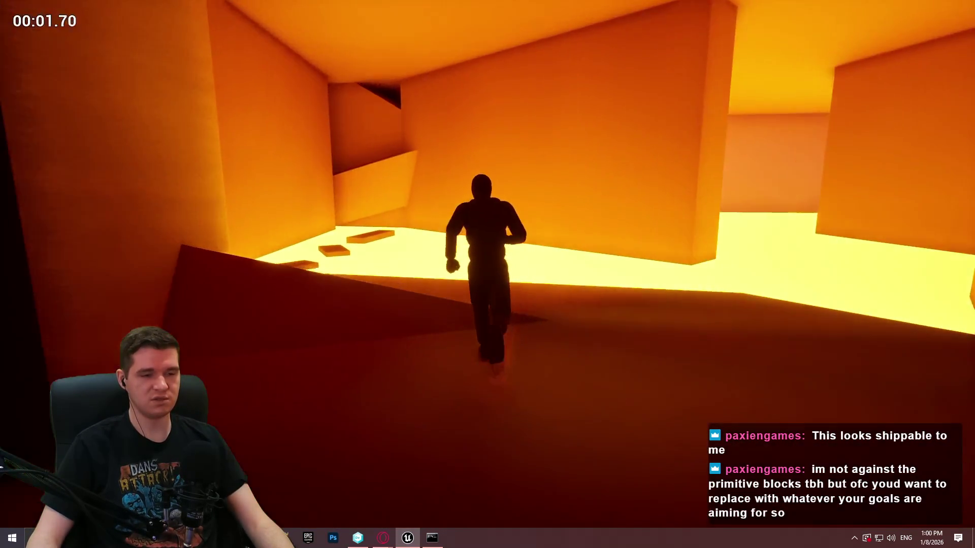
key("w")
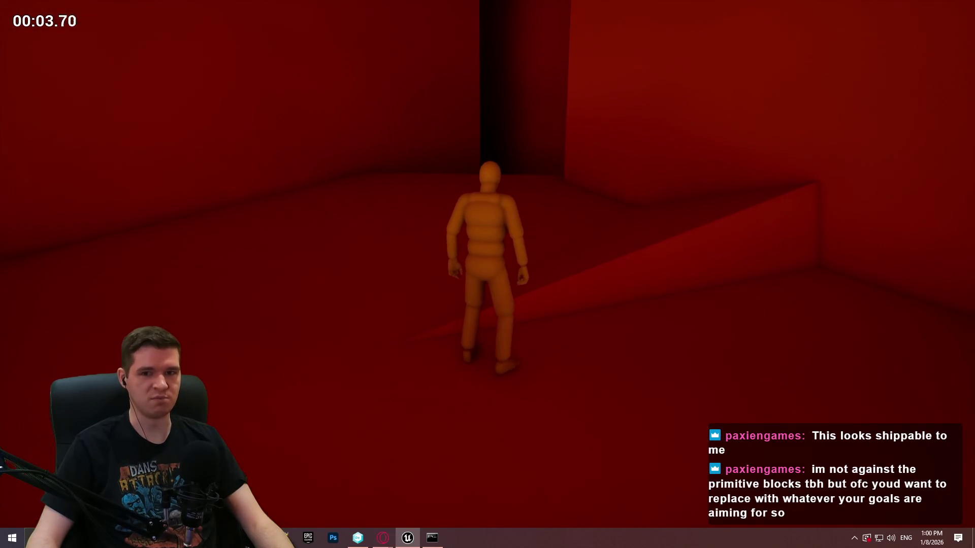
key("w")
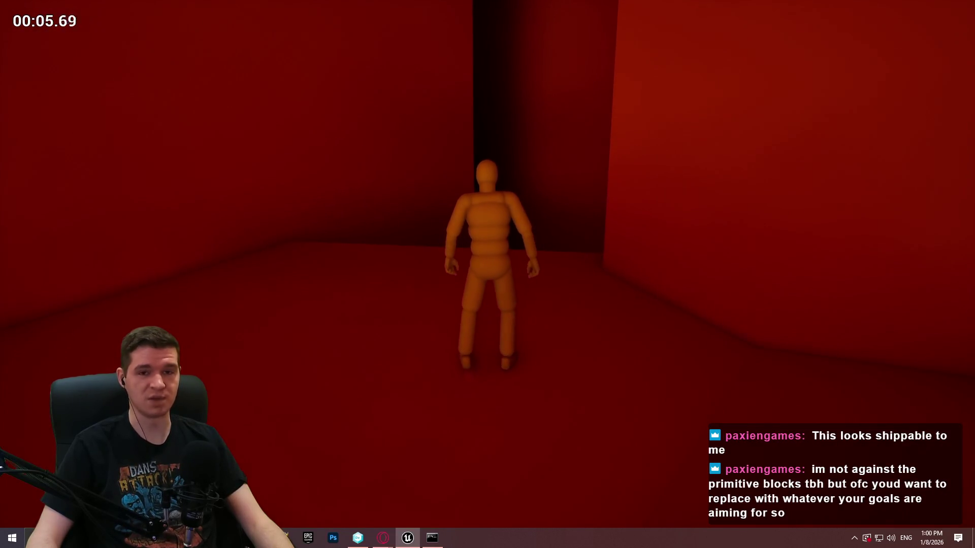
key("w")
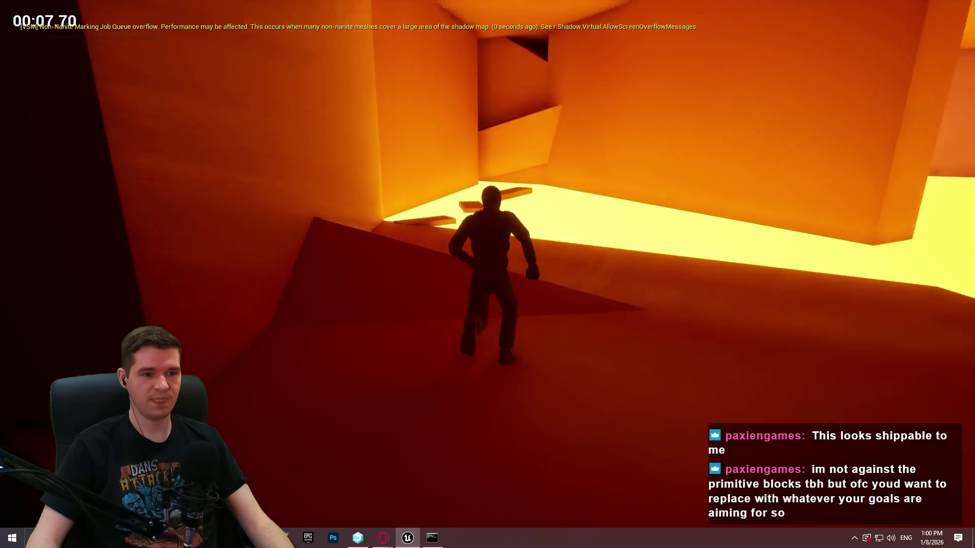
key("w")
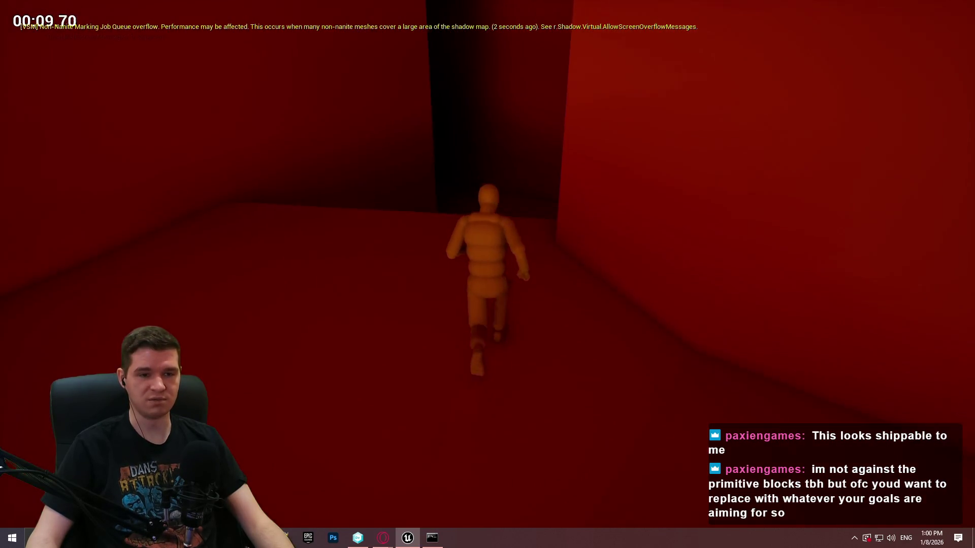
key("w")
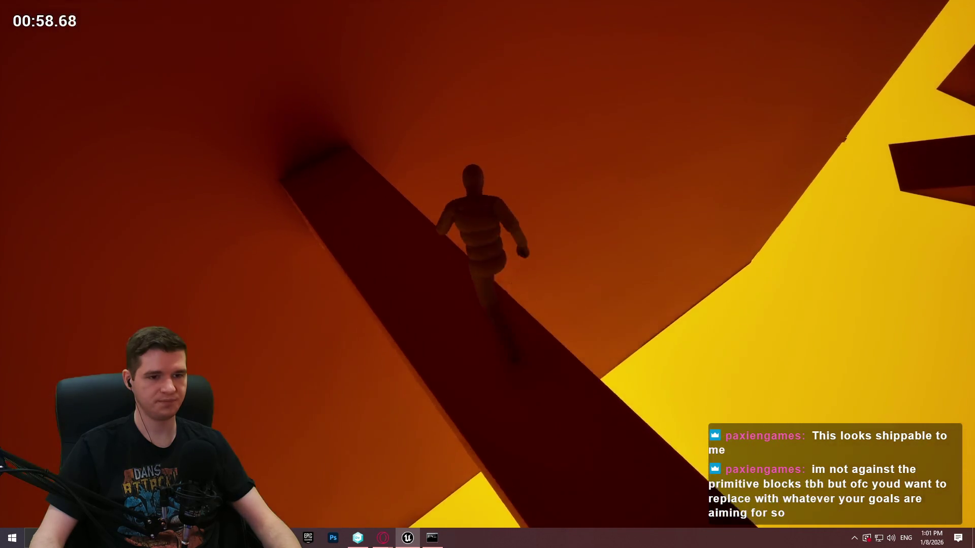
key("Escape")
Step: Select the small diagonal ledge on the red wall and bring it into view
scroll(250, 337, "down", 5)
left_click_drag(487, 304, 490, 340)
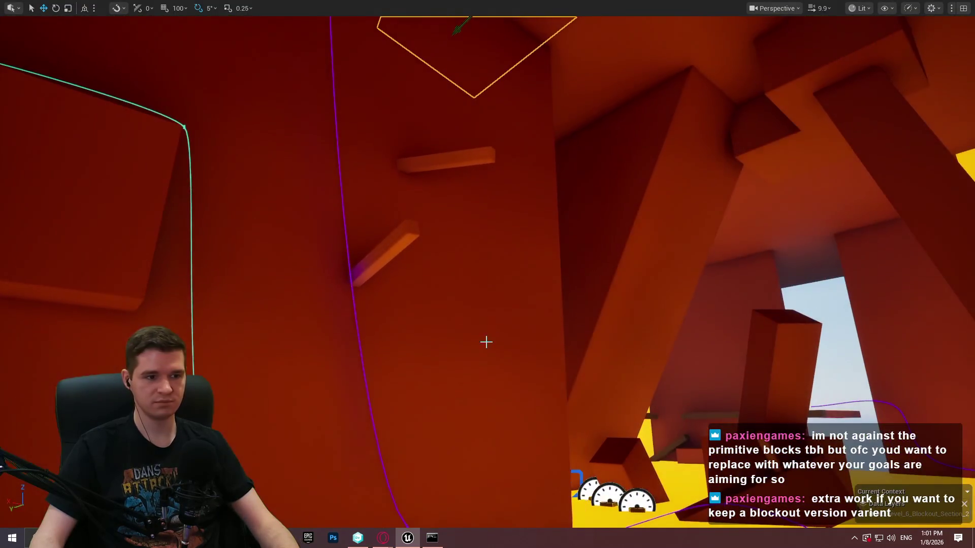
left_click(376, 263)
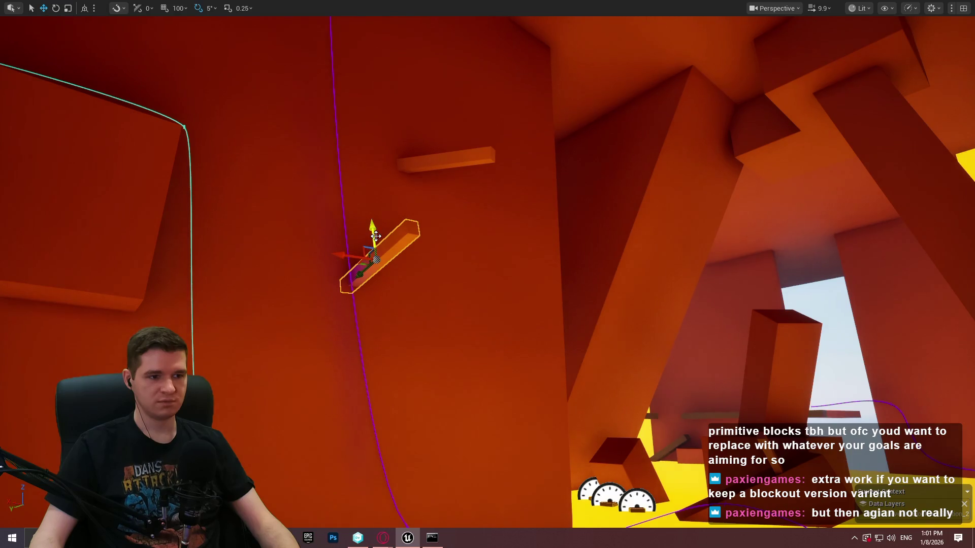
mouse_move(375, 236)
left_mouse_down()
mouse_move(391, 253)
mouse_move(376, 239)
mouse_move(378, 224)
mouse_move(381, 234)
mouse_move(366, 241)
mouse_move(386, 236)
left_mouse_up()
left_click_drag(387, 243, 386, 244)
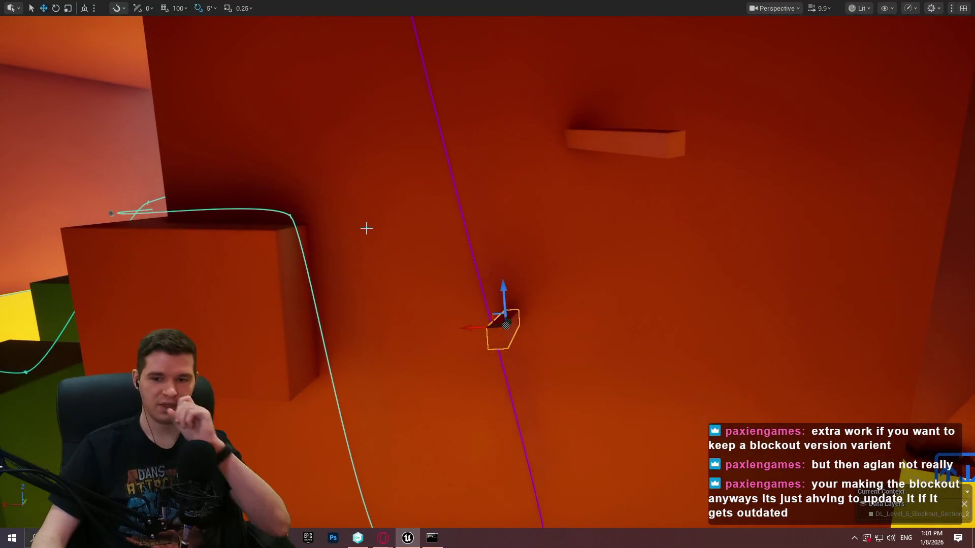
left_click_drag(496, 276, 496, 277)
left_click_drag(383, 237, 428, 441)
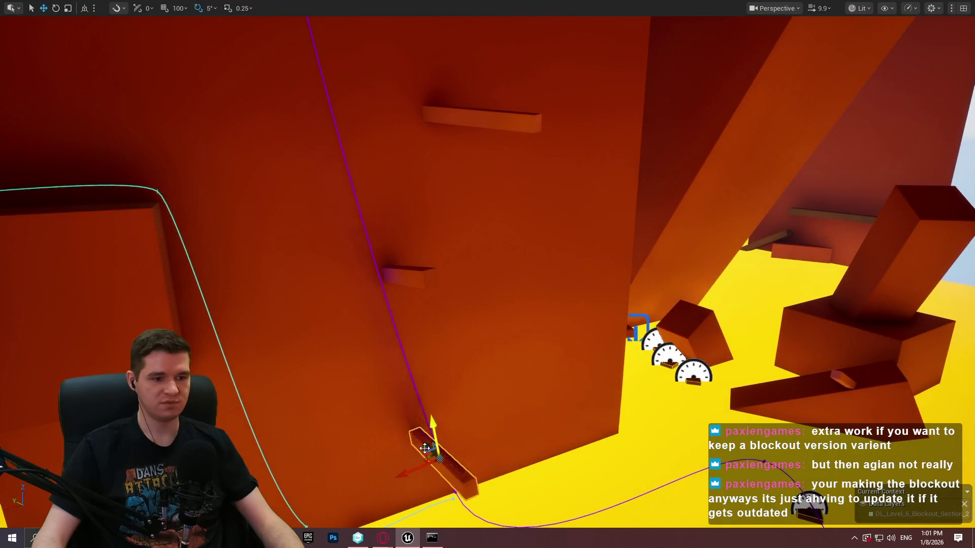
Step: Slide the ledge along the wall to a lower spot beside the purple spline path
left_click_drag(412, 473, 496, 460)
mouse_move(511, 399)
left_mouse_down()
mouse_move(504, 363)
mouse_move(505, 374)
left_mouse_up()
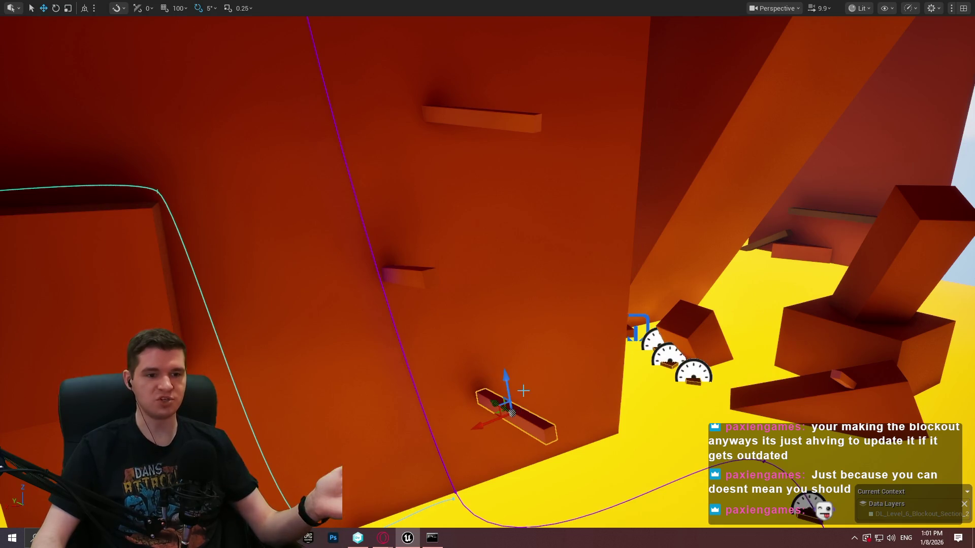
left_click_drag(497, 416, 491, 406)
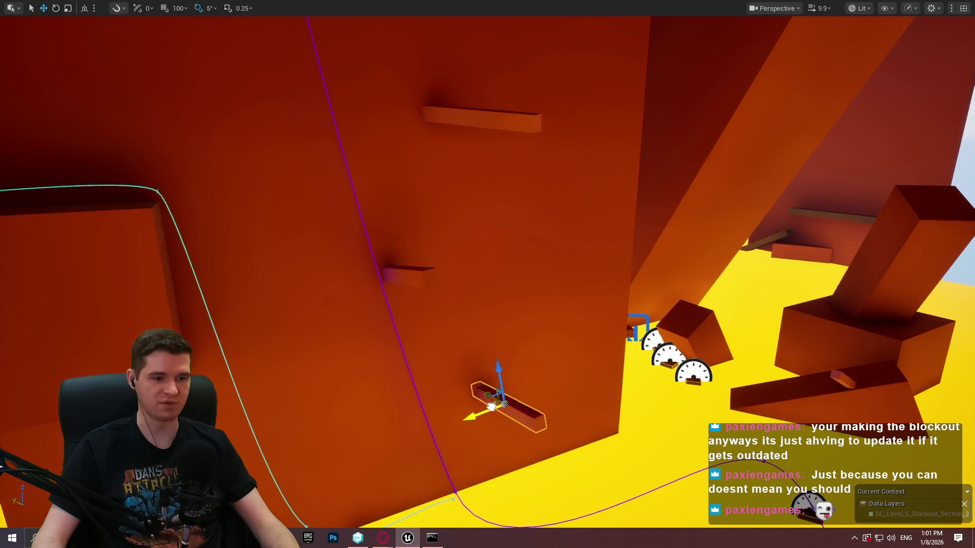
Step: Rotate the ledge to a steep diagonal, then nudge it slightly upward on the wall
key("e")
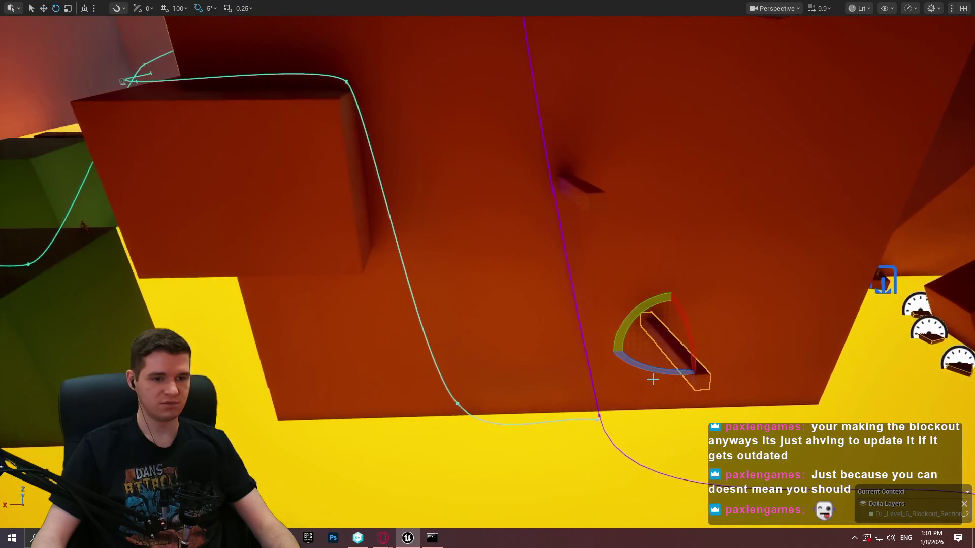
mouse_move(664, 371)
left_mouse_down()
mouse_move(665, 387)
mouse_move(649, 387)
left_mouse_up()
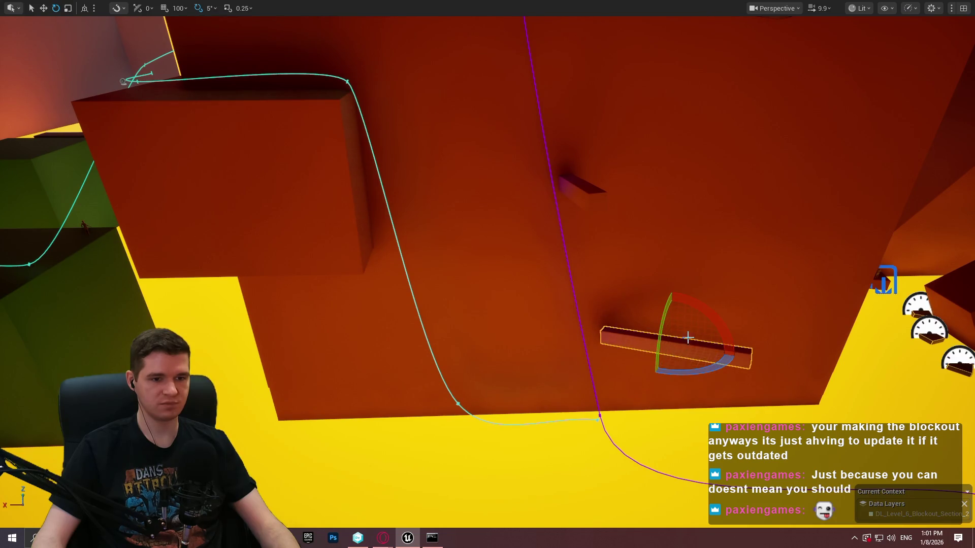
mouse_move(696, 305)
left_mouse_down()
mouse_move(662, 323)
mouse_move(646, 306)
mouse_move(691, 299)
mouse_move(711, 280)
left_mouse_up()
key("w")
mouse_move(563, 312)
left_mouse_down()
mouse_move(561, 284)
mouse_move(549, 282)
mouse_move(569, 266)
left_mouse_up()
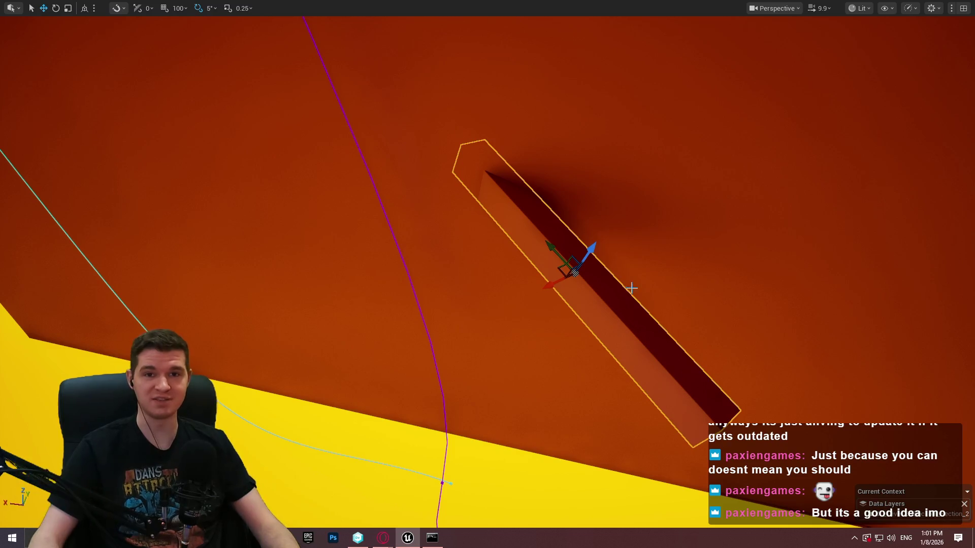
Step: Orbit around the ledge to check its placement and bring up the actions along the beam
mouse_move(606, 276)
left_mouse_down()
mouse_move(591, 310)
mouse_move(611, 266)
left_mouse_up()
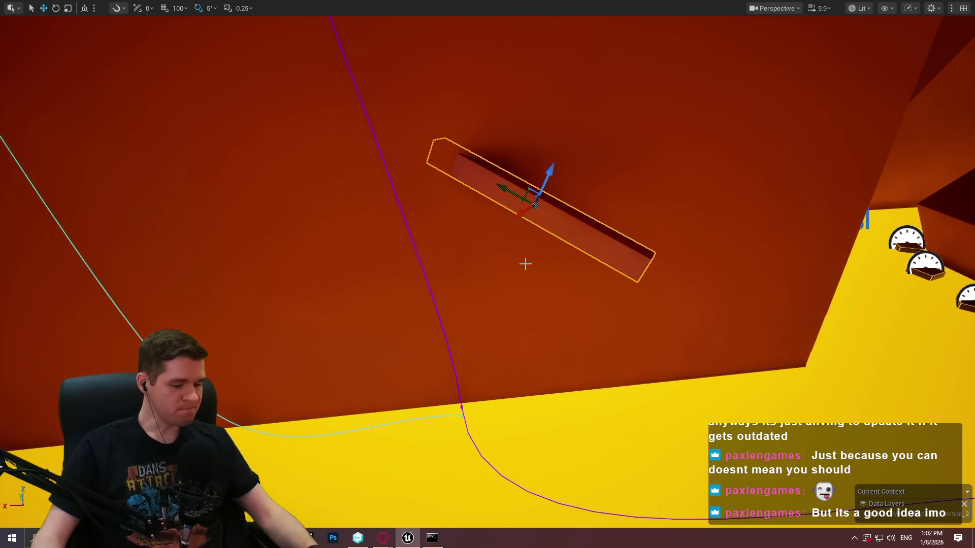
mouse_move(487, 274)
left_mouse_down()
mouse_move(457, 254)
mouse_move(487, 284)
mouse_move(517, 263)
mouse_move(563, 264)
mouse_move(523, 270)
mouse_move(558, 269)
mouse_move(520, 259)
left_mouse_up()
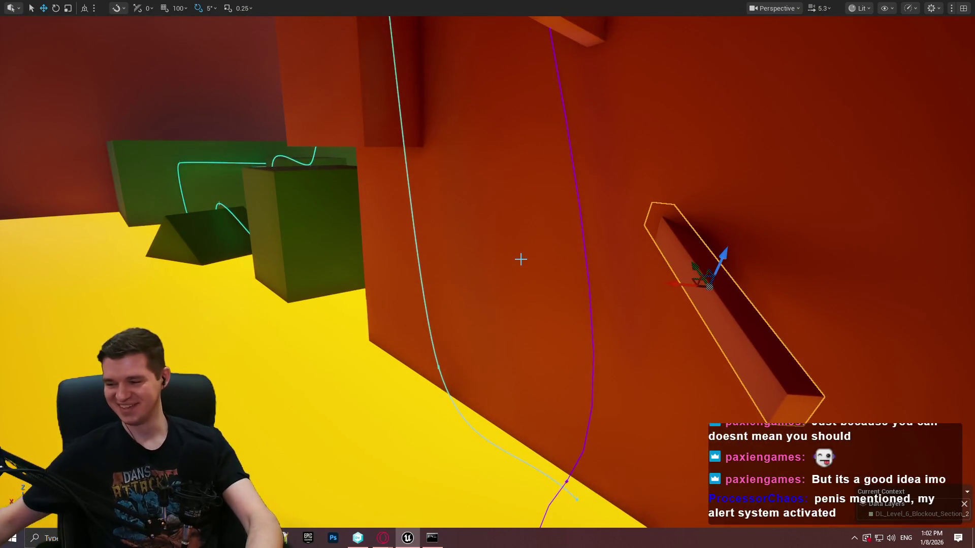
left_click_drag(414, 124, 386, 106)
mouse_move(545, 163)
left_mouse_down()
mouse_move(528, 152)
mouse_move(545, 163)
left_mouse_up()
right_click(550, 269)
Step: Play from the beam, walk off into the lava, stop the session, and switch to the browser docs
left_click(624, 516)
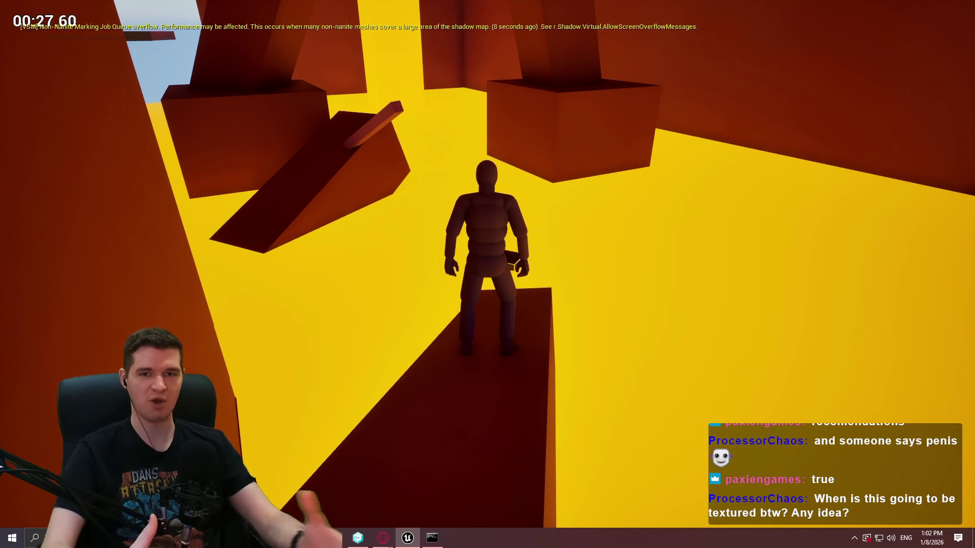
key("w")
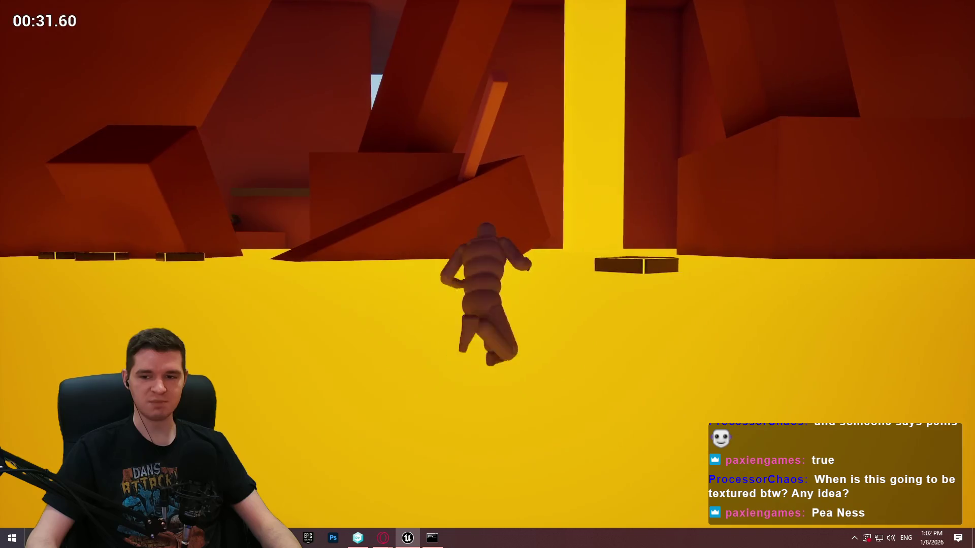
key("Escape")
mouse_move(392, 534)
left_click(439, 484)
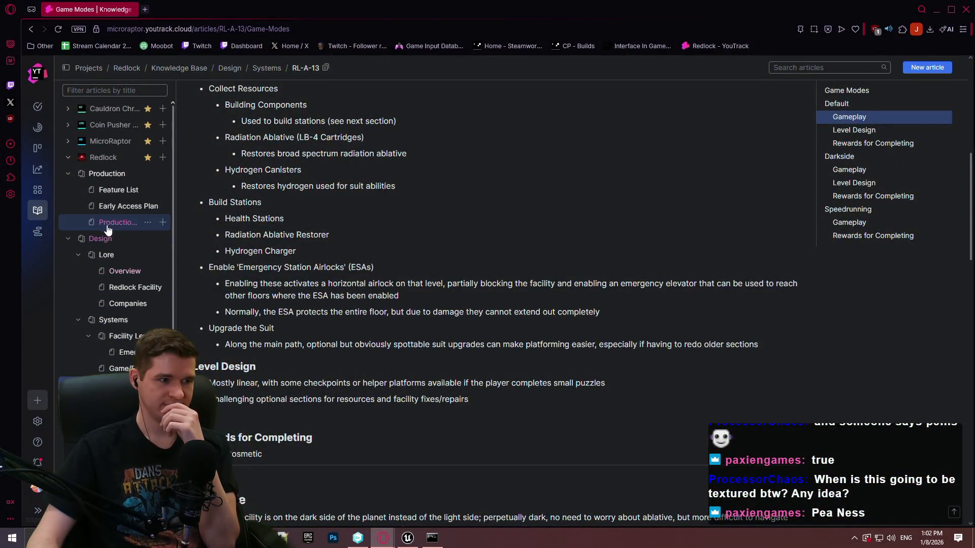
Step: Open the Production Plan, scroll through the FP-2, FP-3 and VS-1 tables, then minimize the browser
left_click(108, 226)
scroll(447, 252, "down", 6)
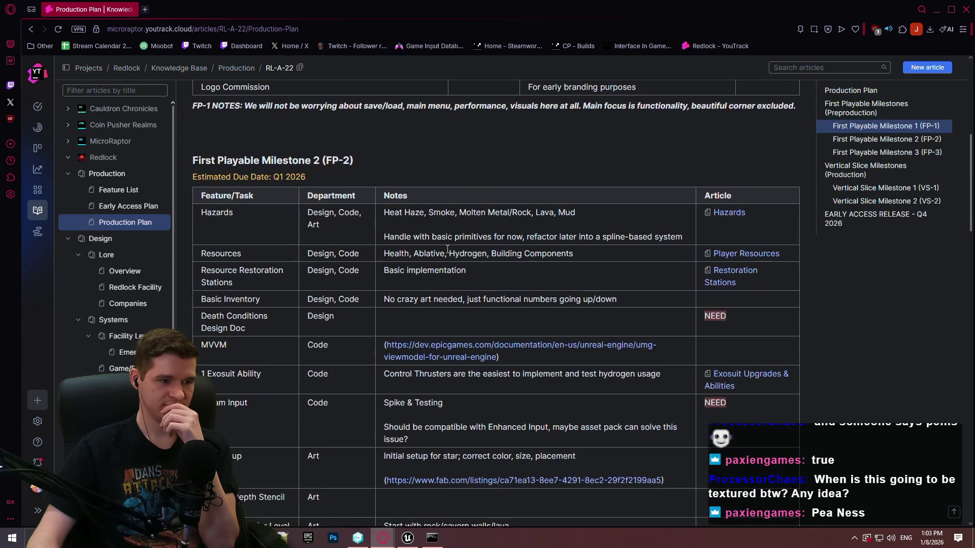
scroll(447, 252, "down", 2)
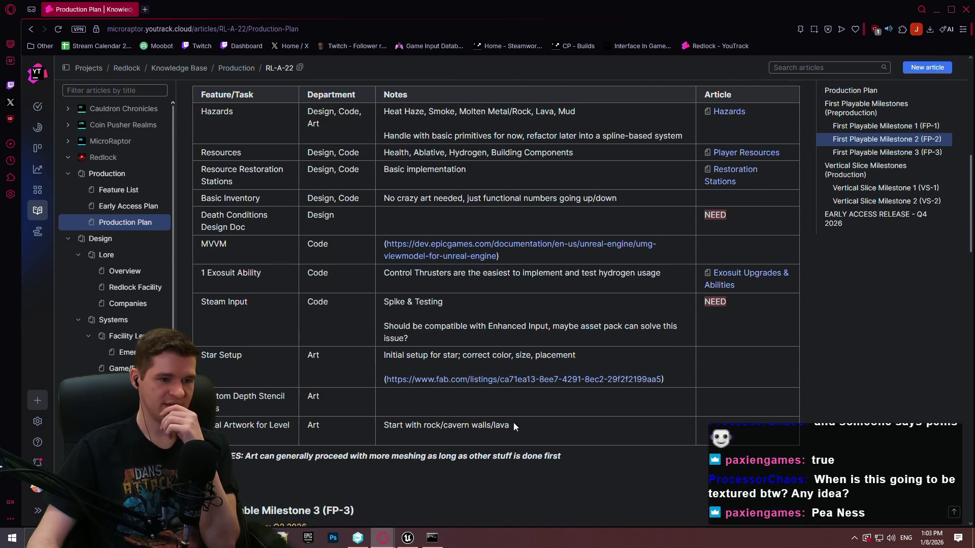
scroll(529, 412, "up", 2)
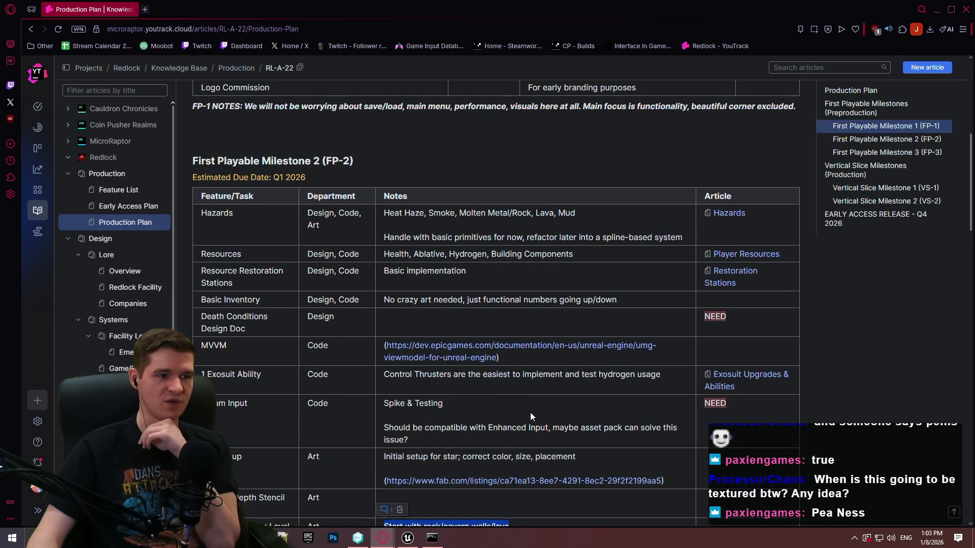
scroll(529, 411, "down", 8)
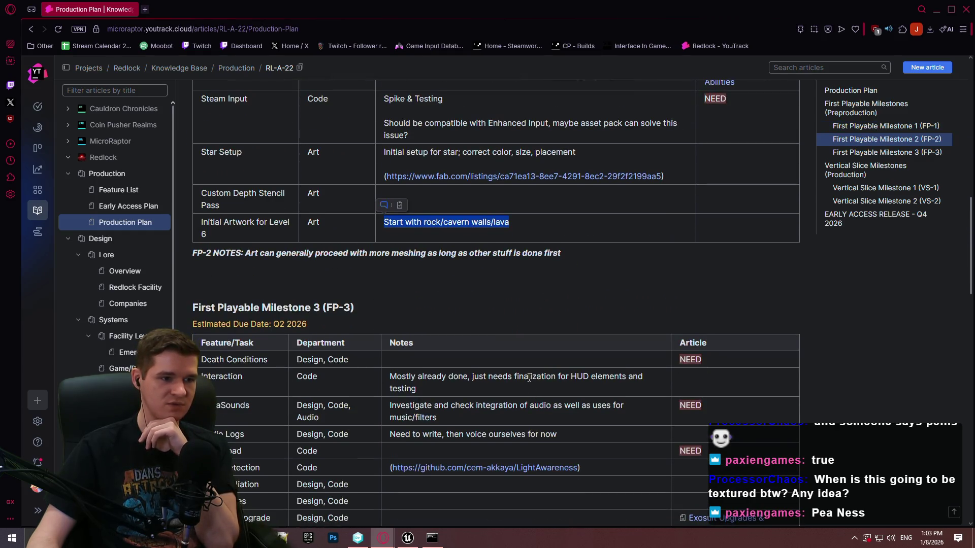
scroll(528, 374, "down", 1)
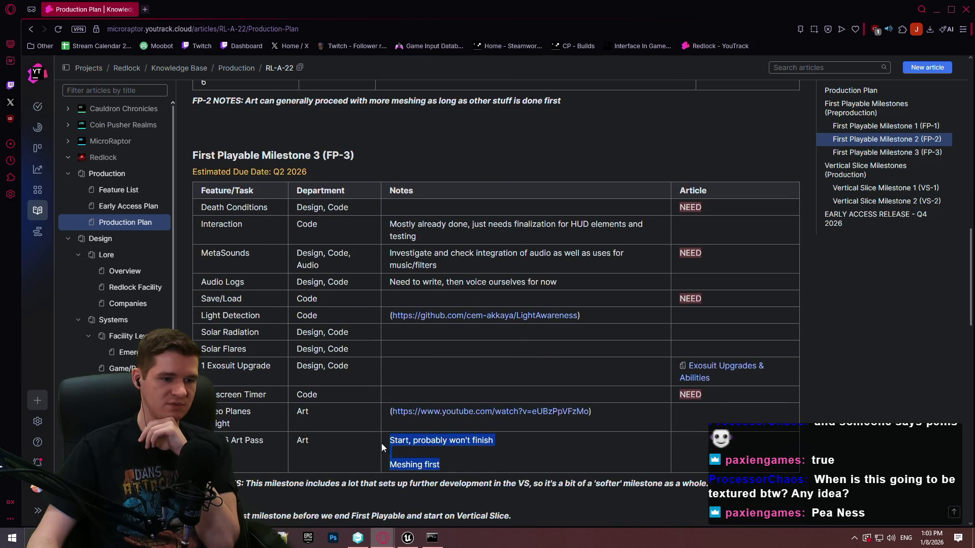
left_click(510, 459)
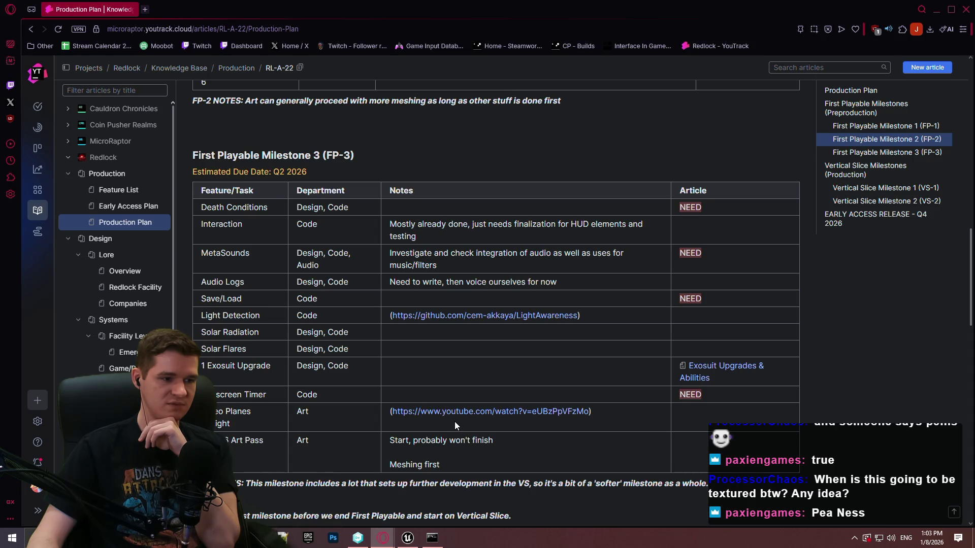
scroll(455, 426, "down", 10)
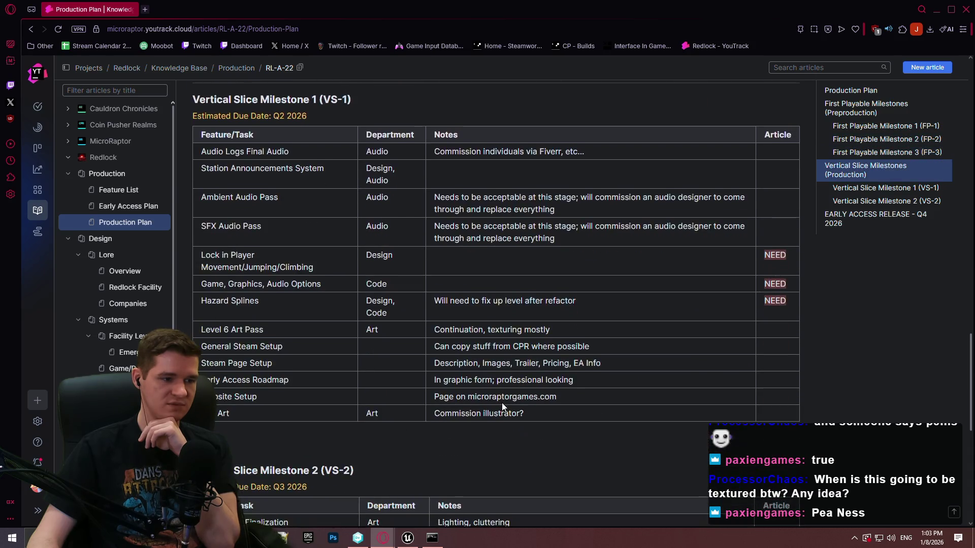
scroll(504, 396, "up", 8)
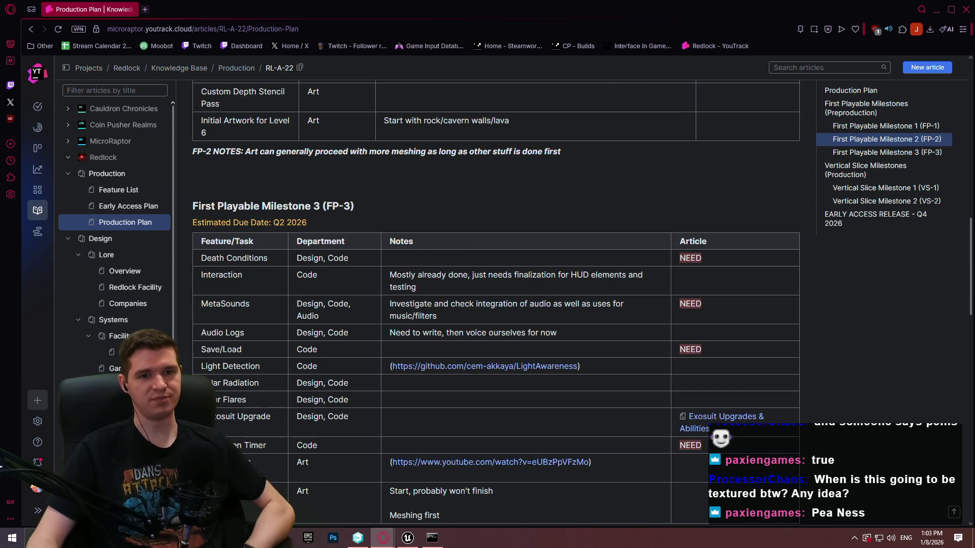
left_click(936, 10)
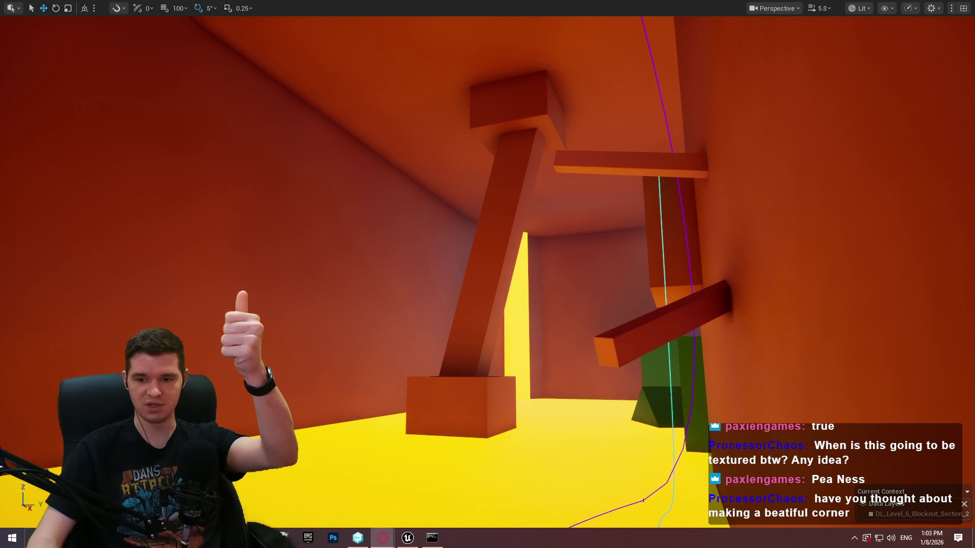
Step: Select the FP-1 rows from Beautiful Corner to Moodboard (Facility Level 6), then close the browser
key("alt+Tab")
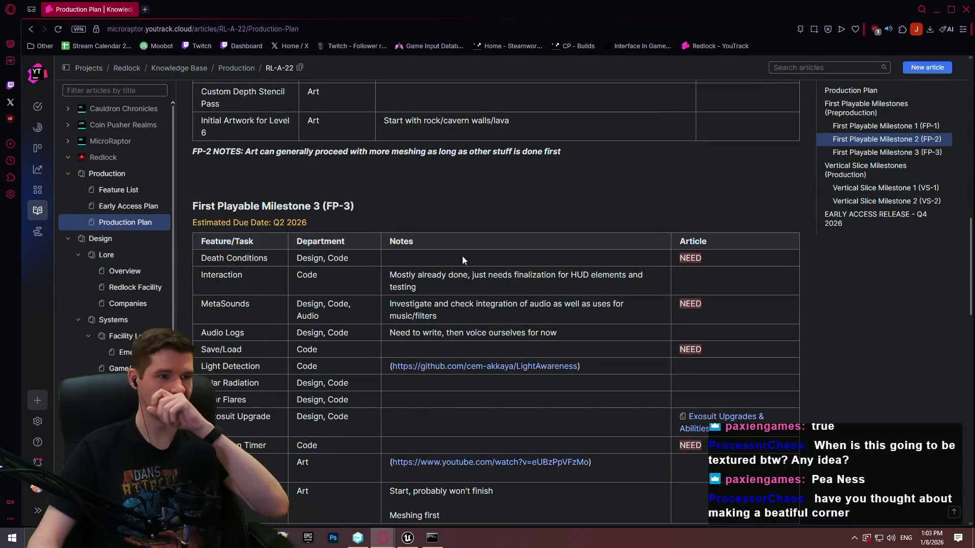
scroll(526, 206, "up", 6)
scroll(525, 217, "up", 7)
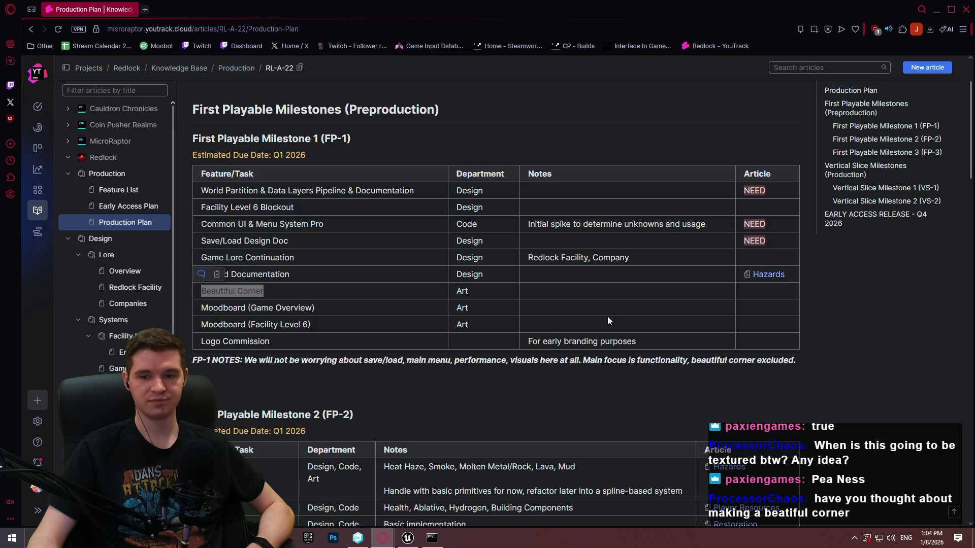
left_click(294, 276)
mouse_move(312, 325)
left_mouse_down()
mouse_move(179, 309)
mouse_move(197, 292)
left_mouse_up()
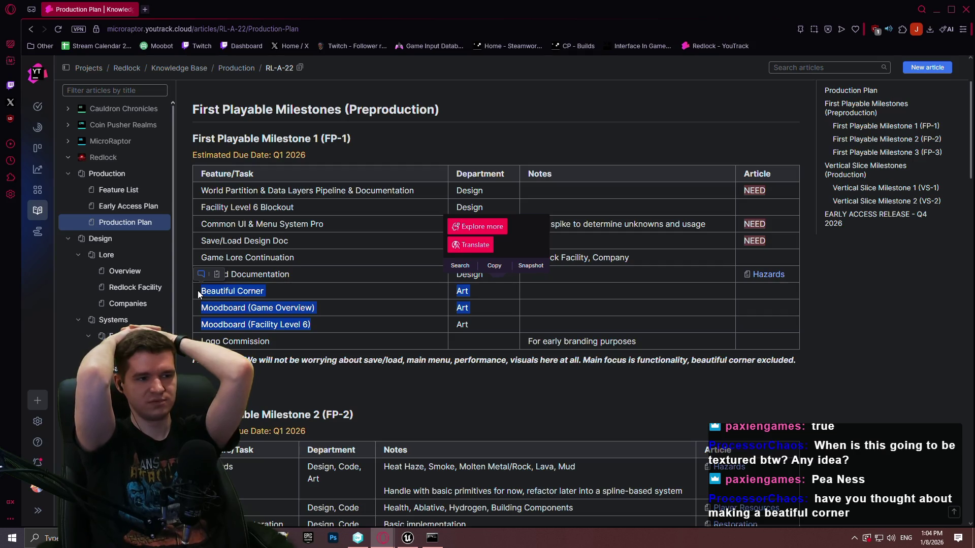
left_click(303, 304)
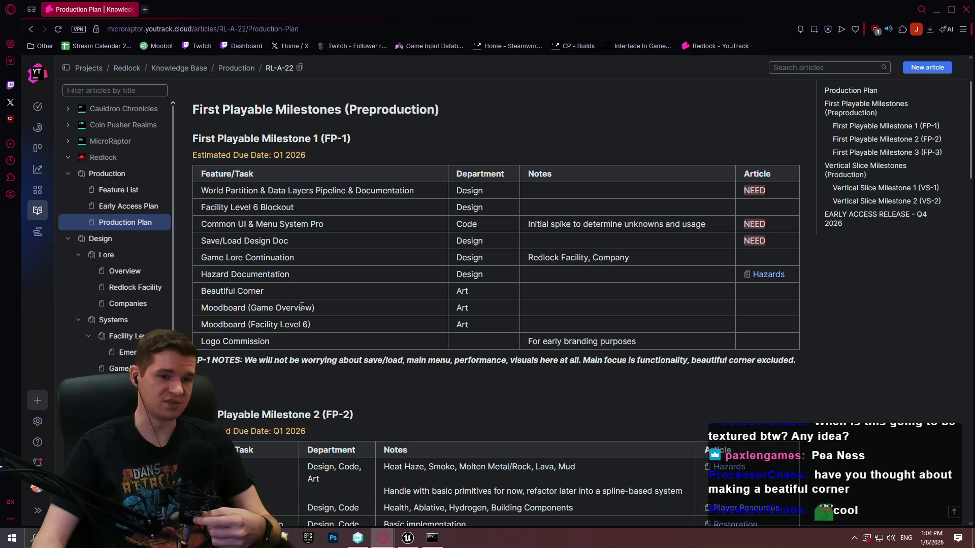
left_click(970, 14)
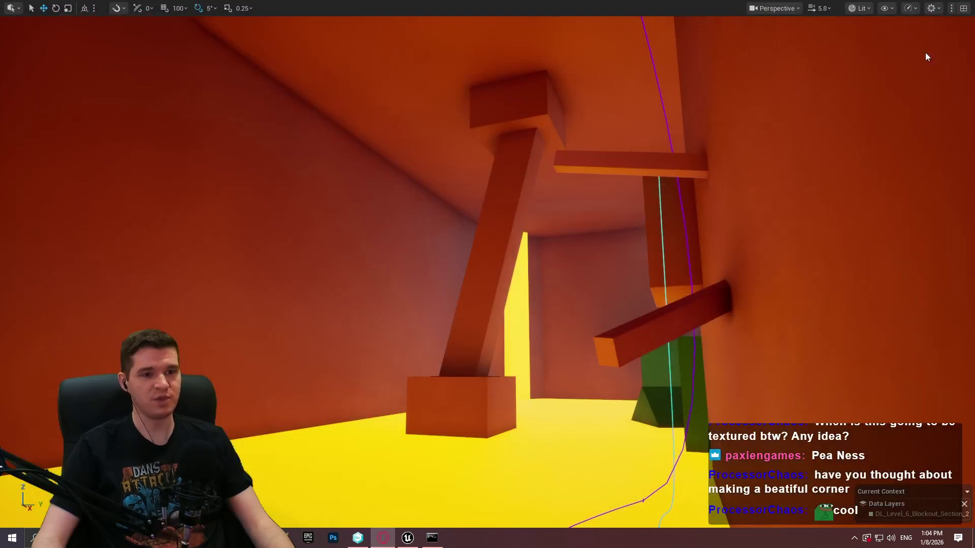
Step: Fly the camera past the red walls and spline path to the open lava floor by the green blocks
scroll(487, 274, "up", 2)
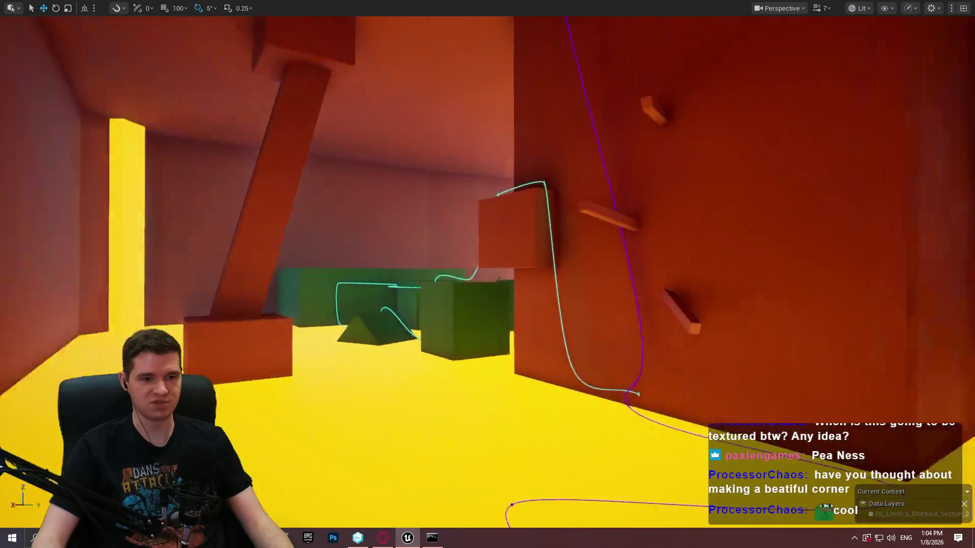
key("w")
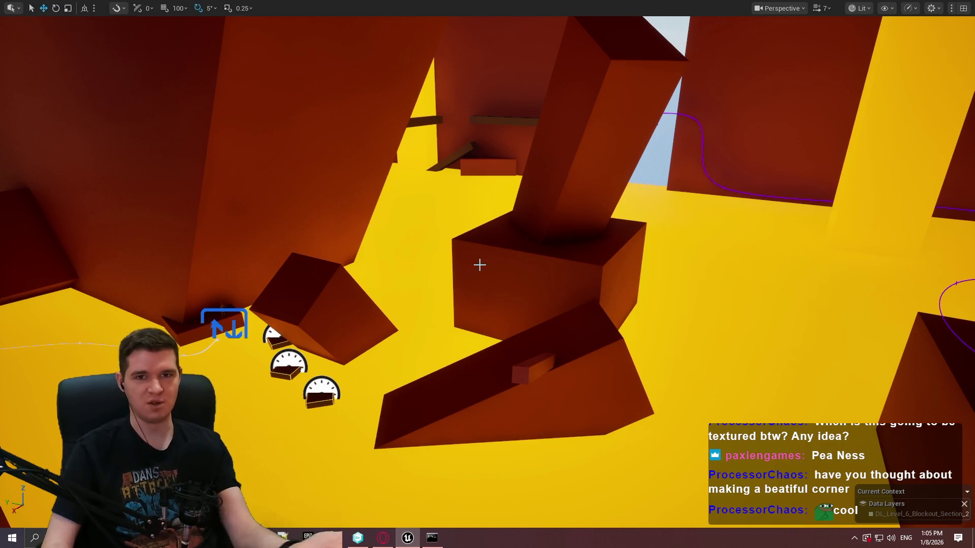
left_click_drag(380, 296, 496, 285)
left_click_drag(590, 229, 579, 224)
left_click_drag(486, 274, 486, 274)
left_click_drag(260, 344, 221, 337)
left_click_drag(687, 323, 687, 323)
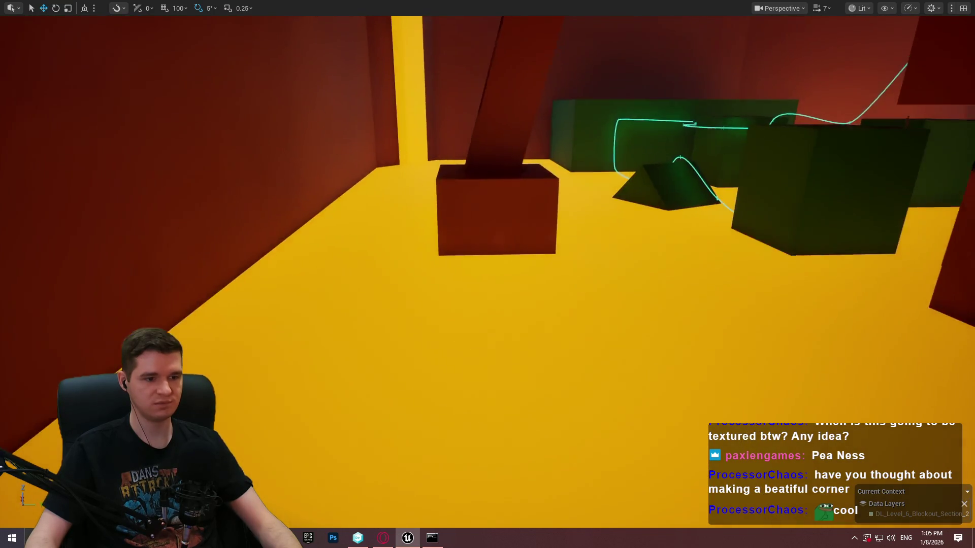
left_click_drag(283, 331, 283, 330)
Step: Drag BP_MovingPlatform_Spline from KYS/Blueprints/Platforms/Moving onto the lava floor
key("F11")
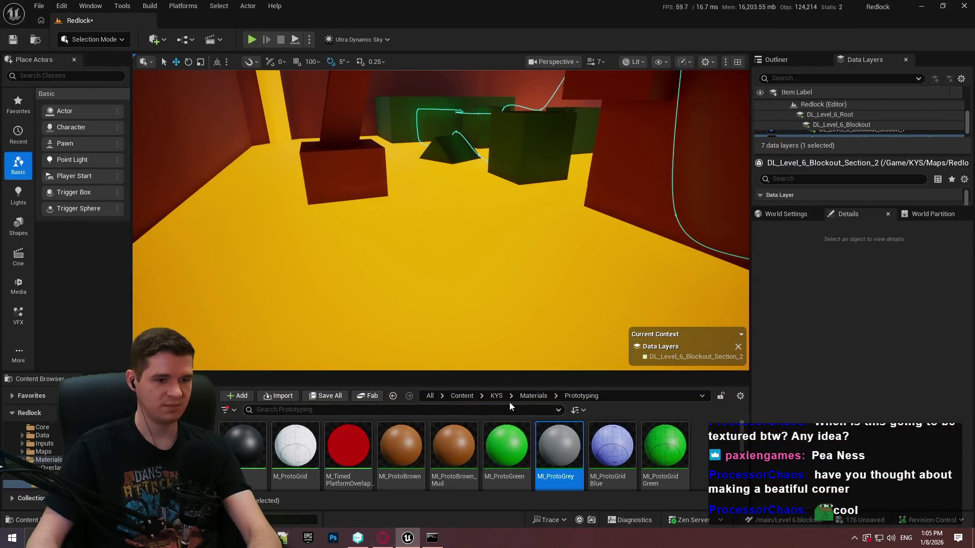
left_click(495, 395)
double_click(348, 447)
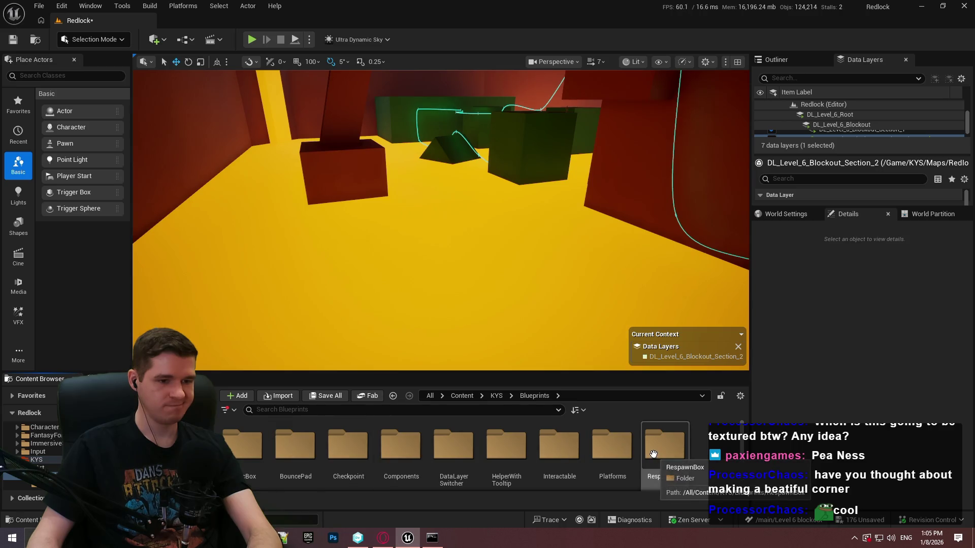
double_click(618, 452)
left_click(241, 438)
double_click(241, 438)
mouse_move(409, 466)
left_mouse_down()
mouse_move(496, 295)
mouse_move(493, 303)
left_mouse_up()
Step: Scroll through the new platform's Details and tilt the view down toward the floor
key("F11")
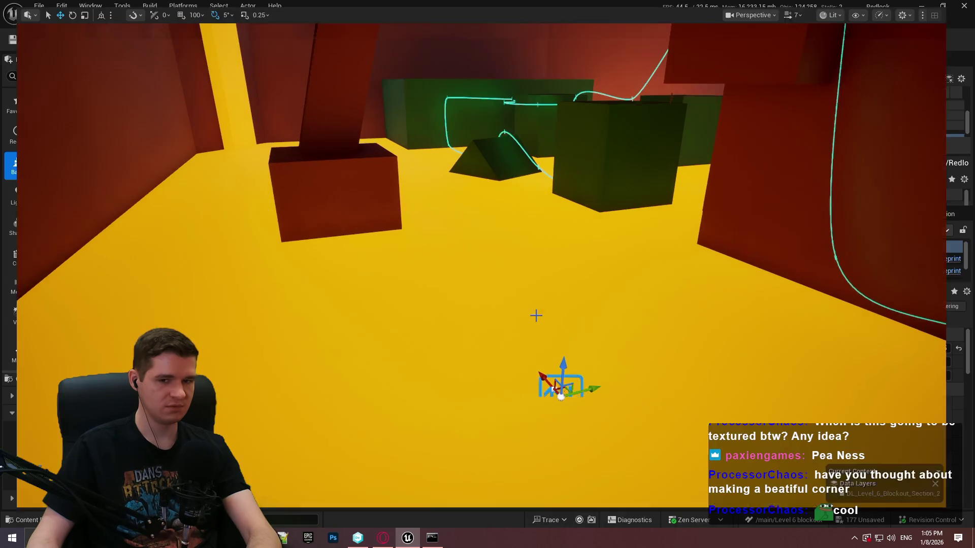
key("F11")
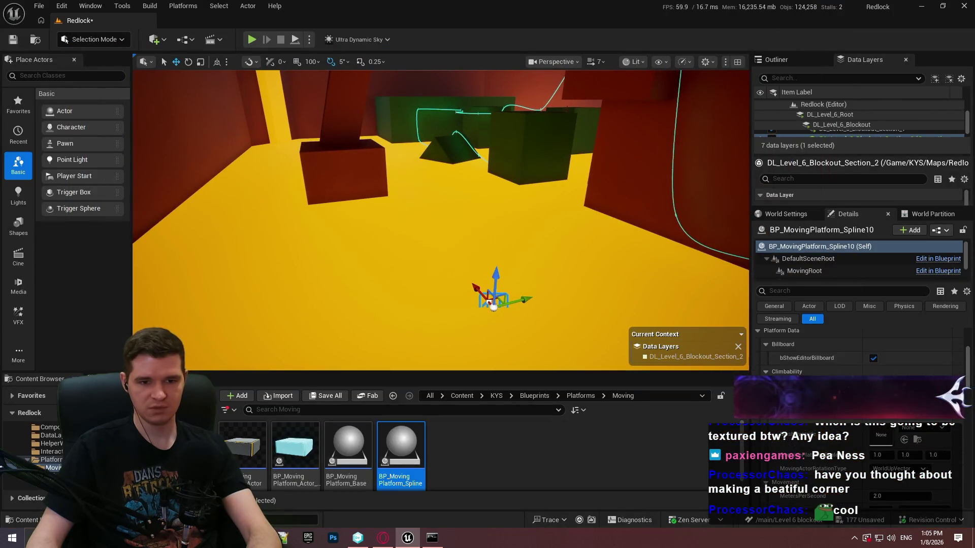
scroll(866, 367, "down", 2)
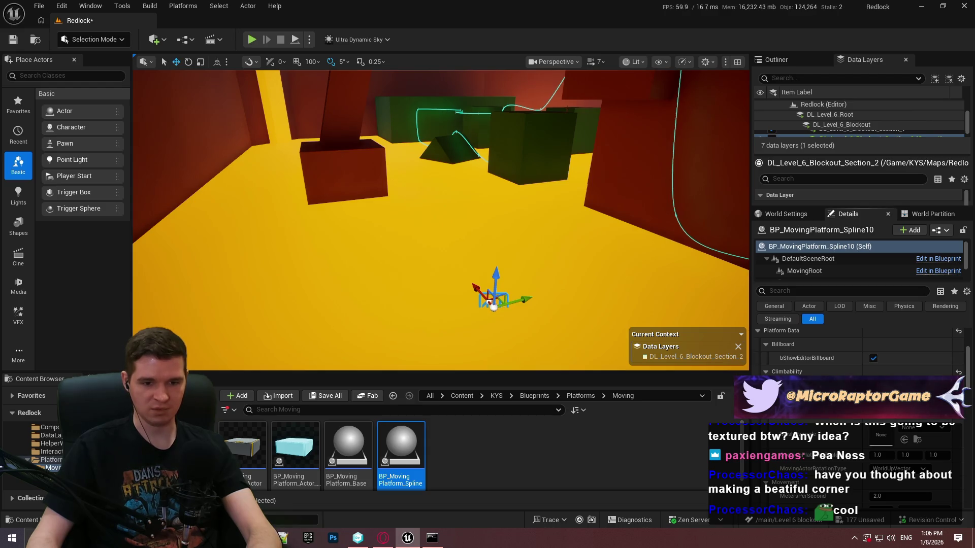
scroll(860, 350, "down", 2)
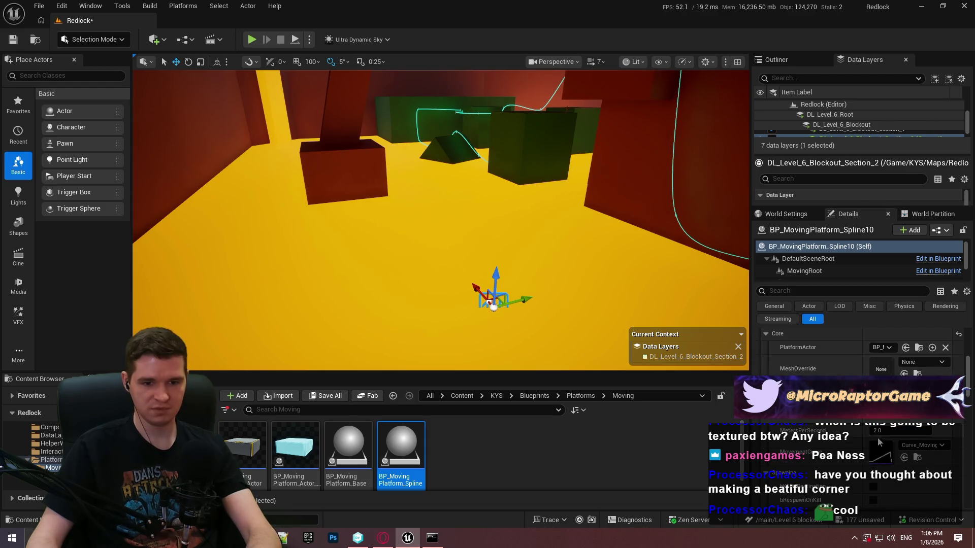
scroll(888, 406, "down", 3)
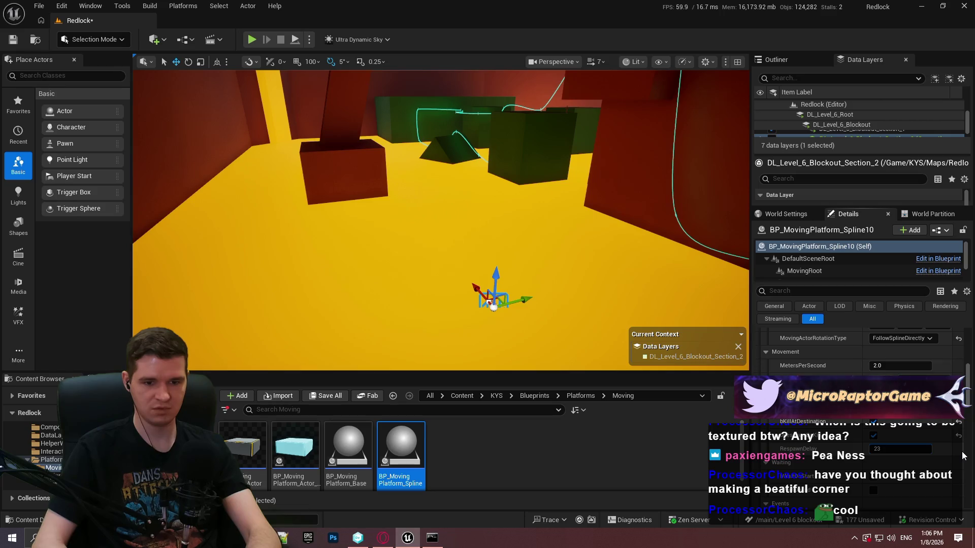
scroll(854, 468, "down", 1)
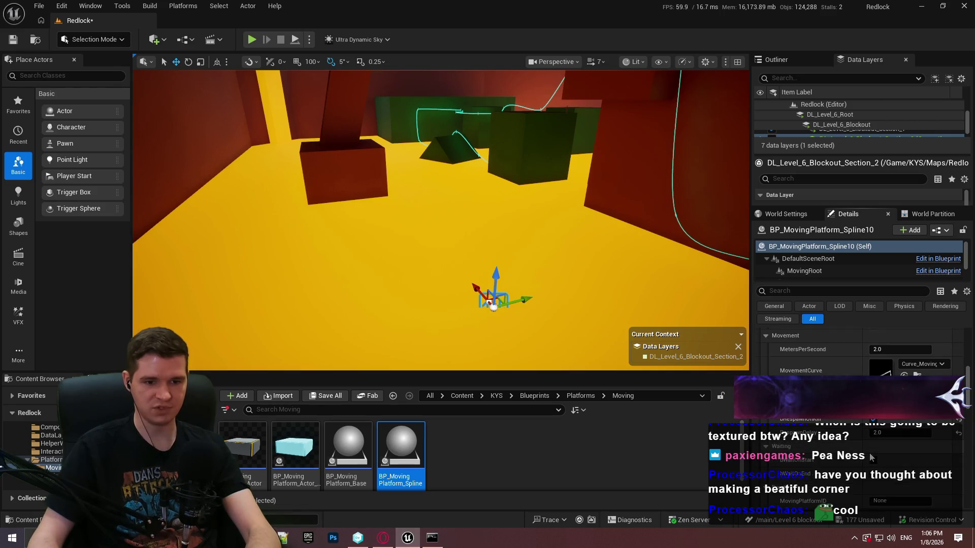
scroll(870, 476, "down", 6)
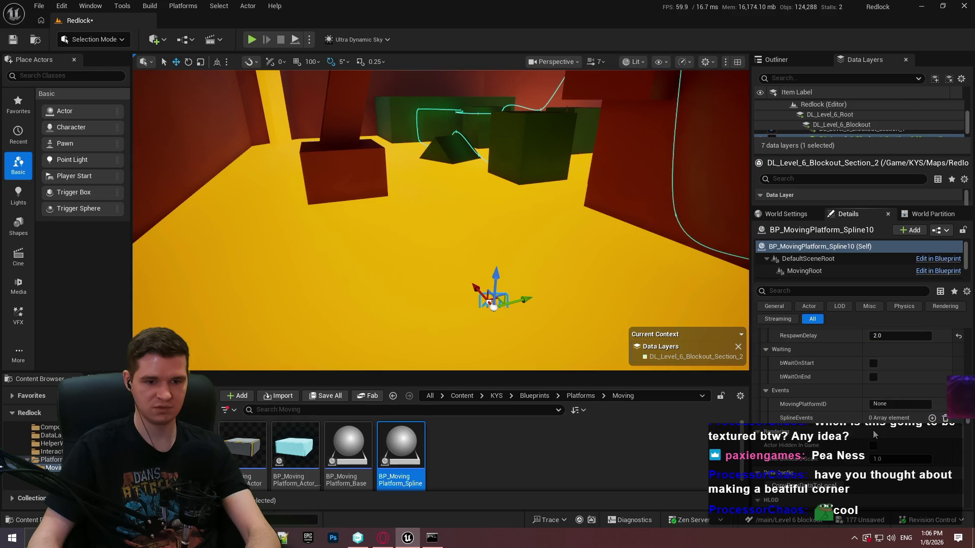
mouse_move(472, 254)
left_mouse_down()
mouse_move(446, 272)
mouse_move(495, 302)
mouse_move(474, 292)
mouse_move(463, 89)
left_mouse_up()
Step: Turn the moving platform's marker 210 degrees, then move it left and down toward the floor
key("F11")
key("e")
mouse_move(433, 128)
left_mouse_down()
mouse_move(523, 128)
mouse_move(517, 120)
left_mouse_up()
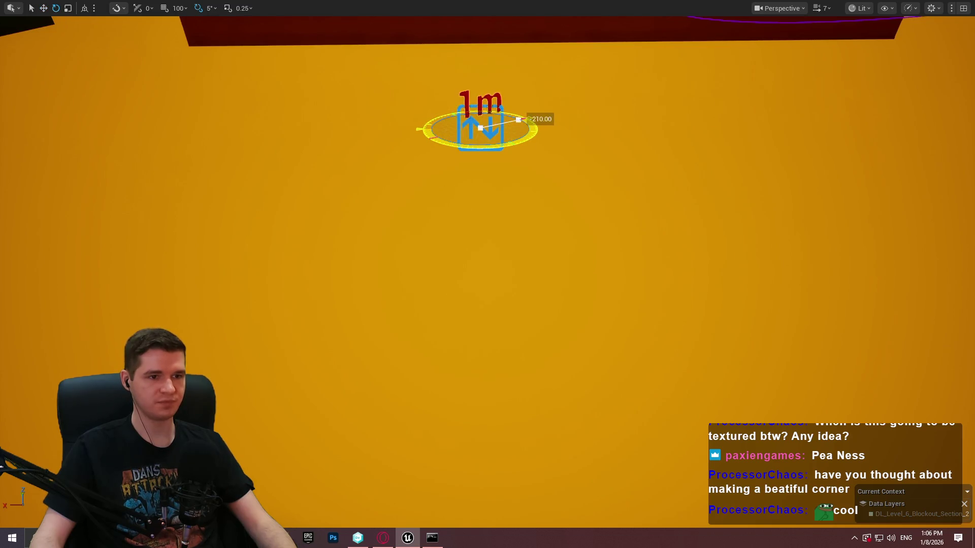
key("w")
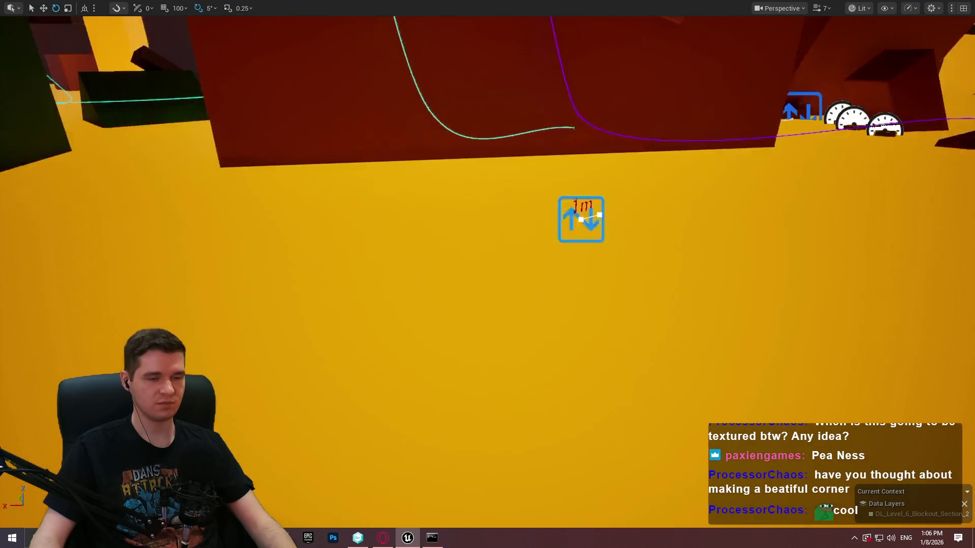
mouse_move(459, 184)
left_mouse_down()
mouse_move(348, 179)
mouse_move(359, 261)
left_mouse_up()
mouse_move(487, 304)
left_mouse_down()
mouse_move(431, 152)
mouse_move(467, 183)
mouse_move(477, 244)
mouse_move(456, 264)
mouse_move(436, 244)
mouse_move(467, 285)
mouse_move(447, 254)
mouse_move(472, 264)
mouse_move(474, 233)
mouse_move(472, 259)
mouse_move(366, 267)
mouse_move(380, 283)
mouse_move(277, 274)
mouse_move(287, 227)
left_mouse_up()
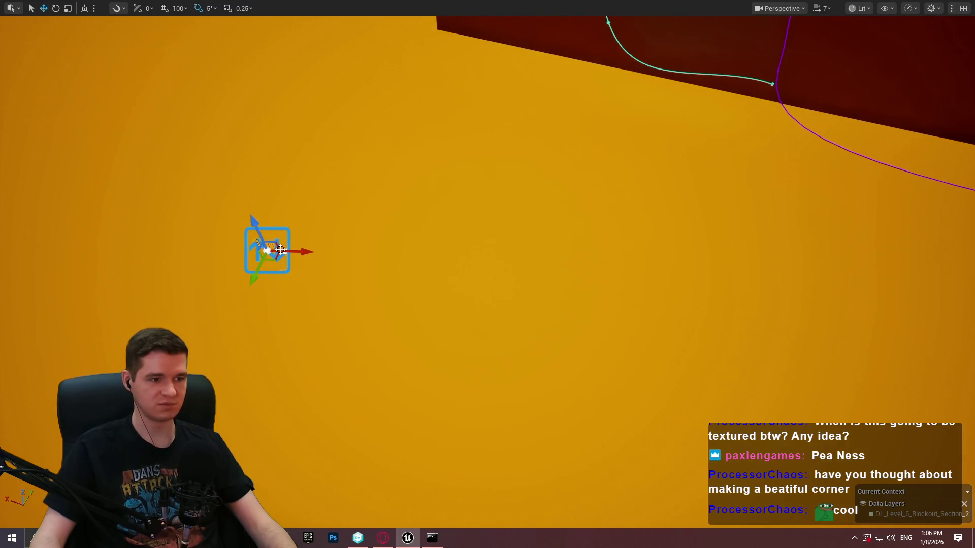
Step: Slide the spline point left along the yellow floor so the path spans about 9 m
mouse_move(272, 259)
left_mouse_down()
mouse_move(216, 256)
mouse_move(192, 283)
mouse_move(175, 252)
mouse_move(189, 273)
left_mouse_up()
key("f")
mouse_move(487, 274)
left_mouse_down()
mouse_move(497, 289)
mouse_move(498, 244)
mouse_move(494, 276)
left_mouse_up()
left_click_drag(237, 299, 231, 300)
left_click_drag(419, 232, 347, 234)
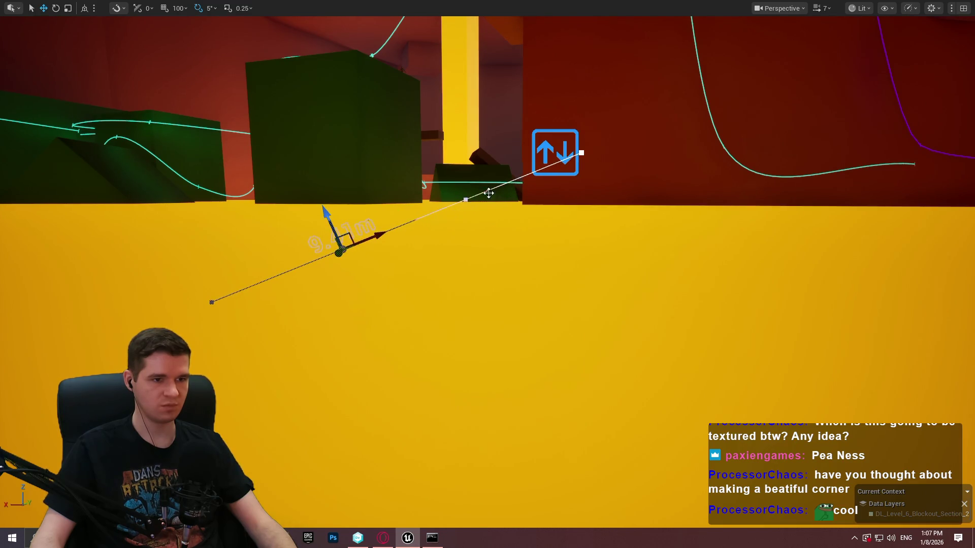
Step: Move the spline end point along the wall base and shift the next point left to straighten the path
left_click(582, 151)
mouse_move(592, 139)
left_mouse_down()
mouse_move(616, 165)
mouse_move(546, 165)
mouse_move(451, 193)
mouse_move(846, 199)
left_mouse_up()
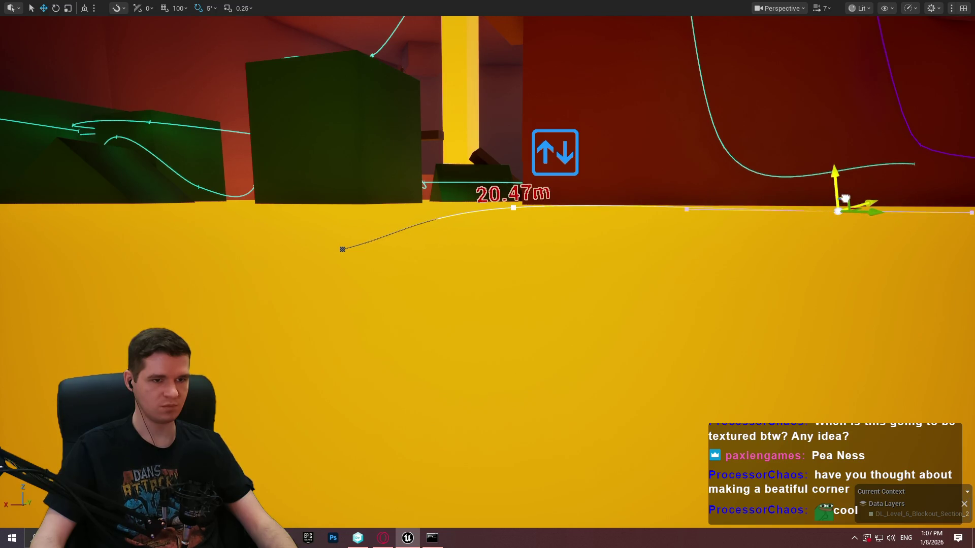
left_click(513, 207)
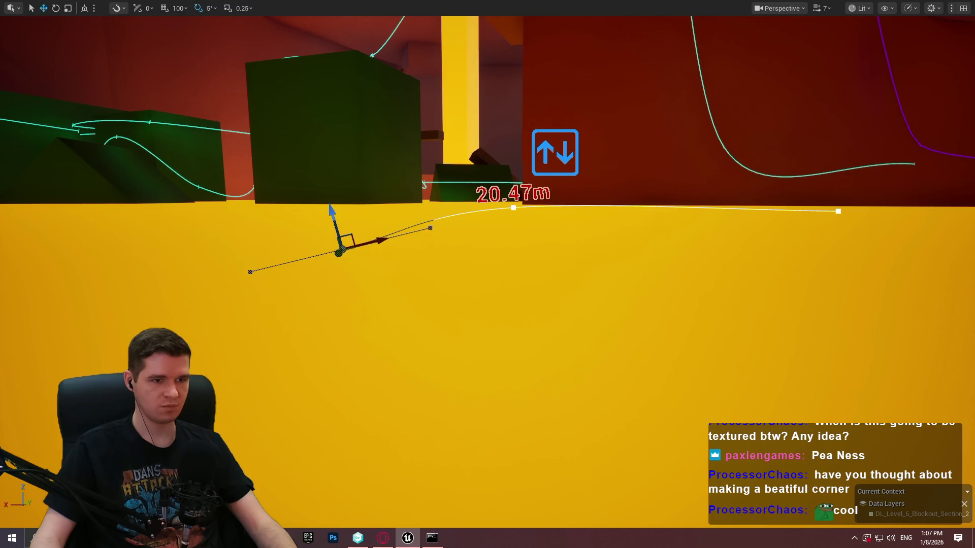
key("Right")
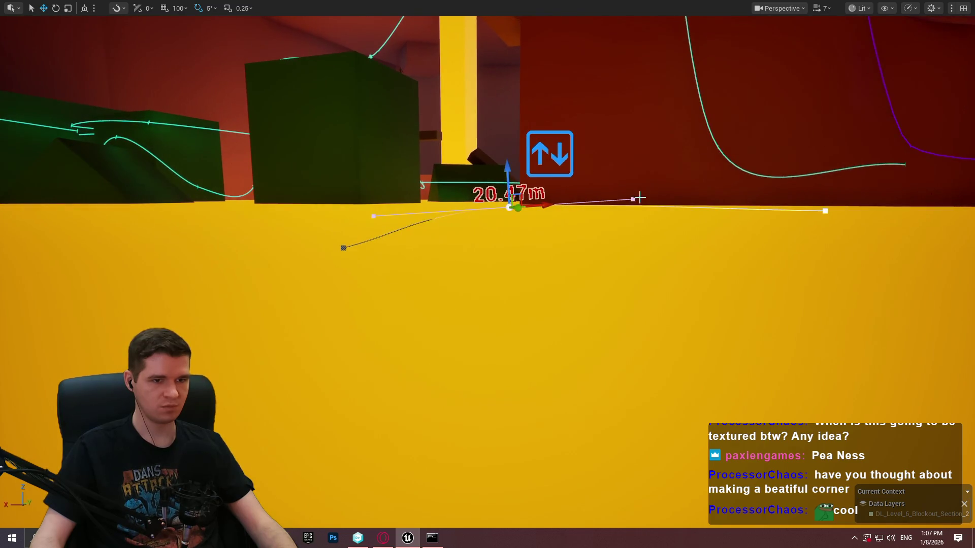
left_click_drag(644, 188, 625, 192)
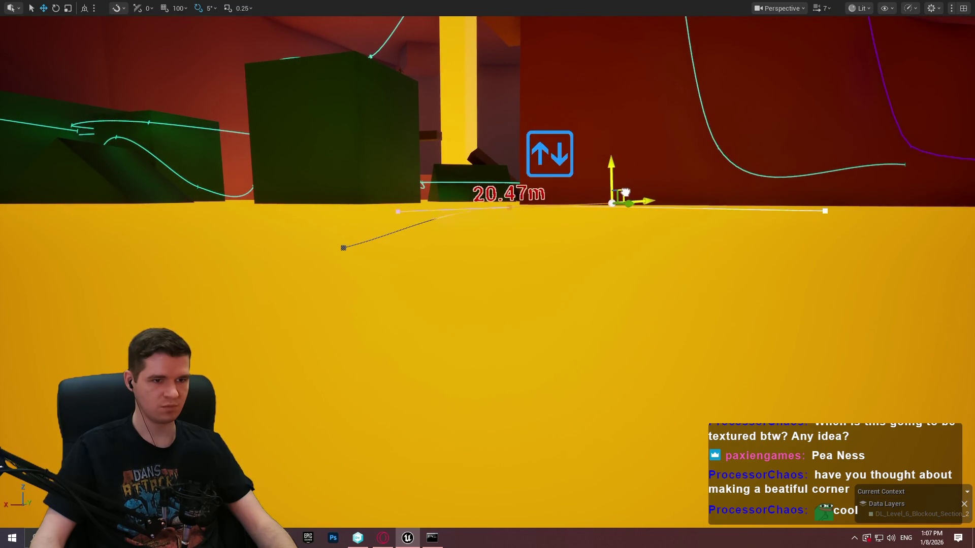
Step: Bring the camera close to the floor and raise the spline's far end point slightly
scroll(617, 194, "down", 3)
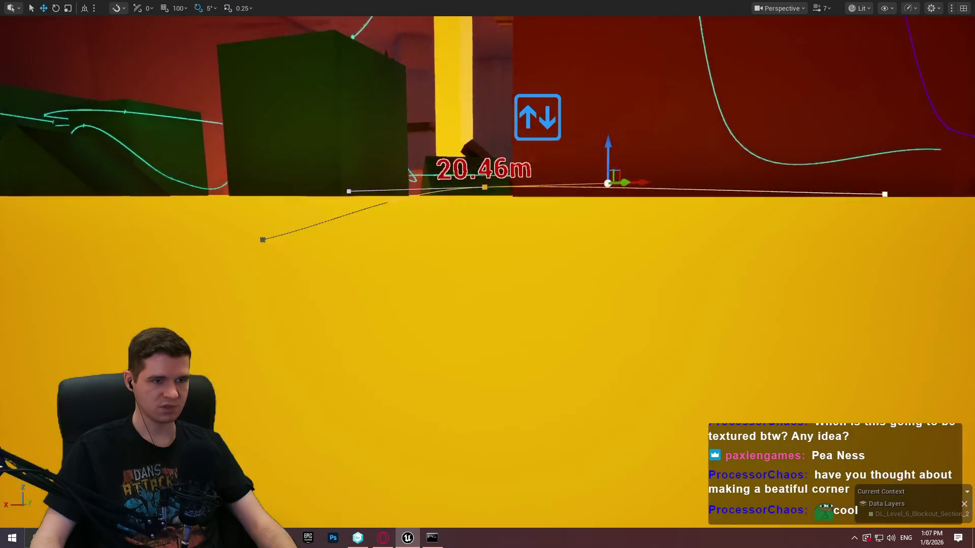
key("q")
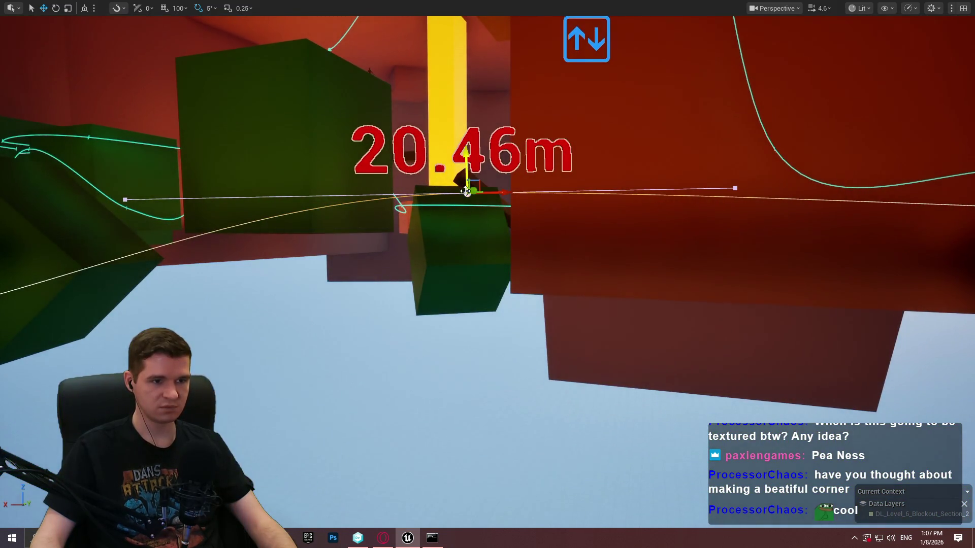
key("e")
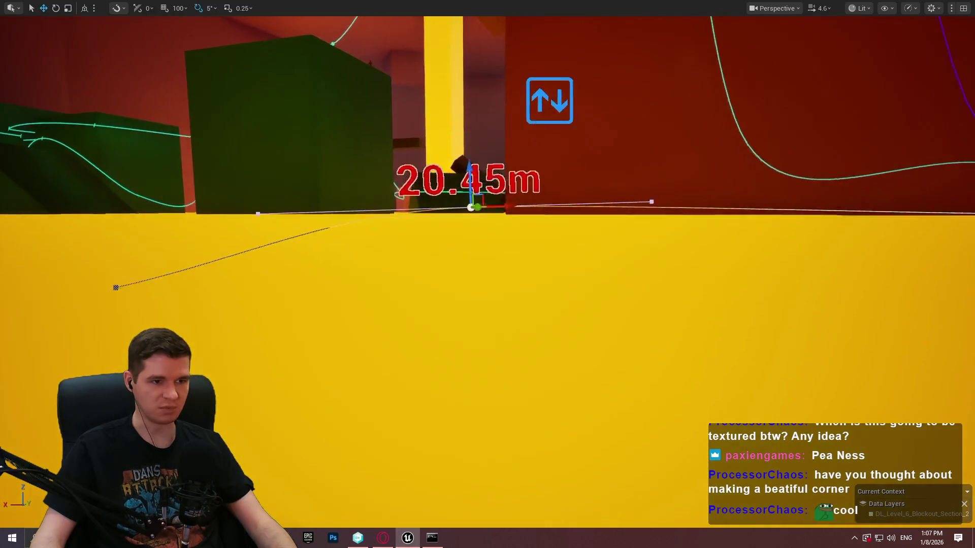
key("q")
key("e")
key("w")
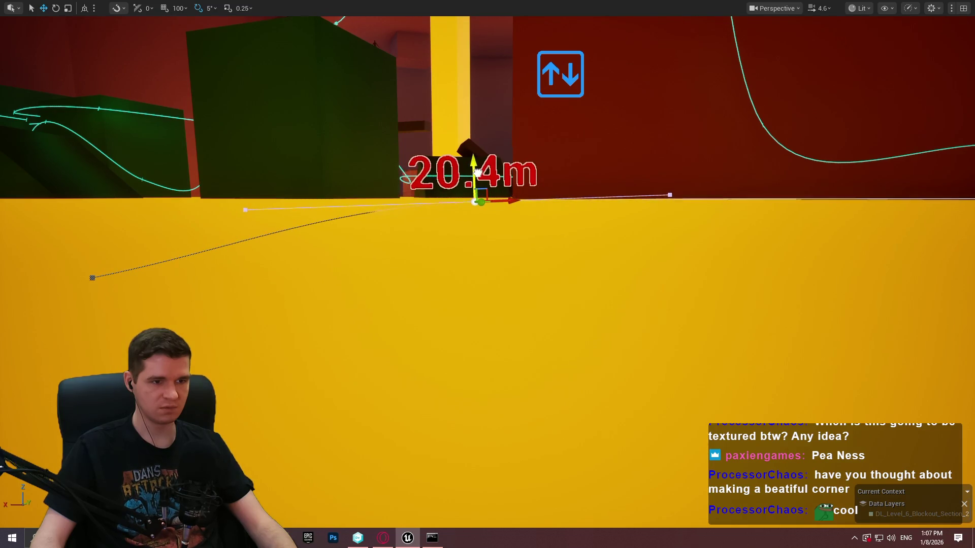
key("d")
key("e")
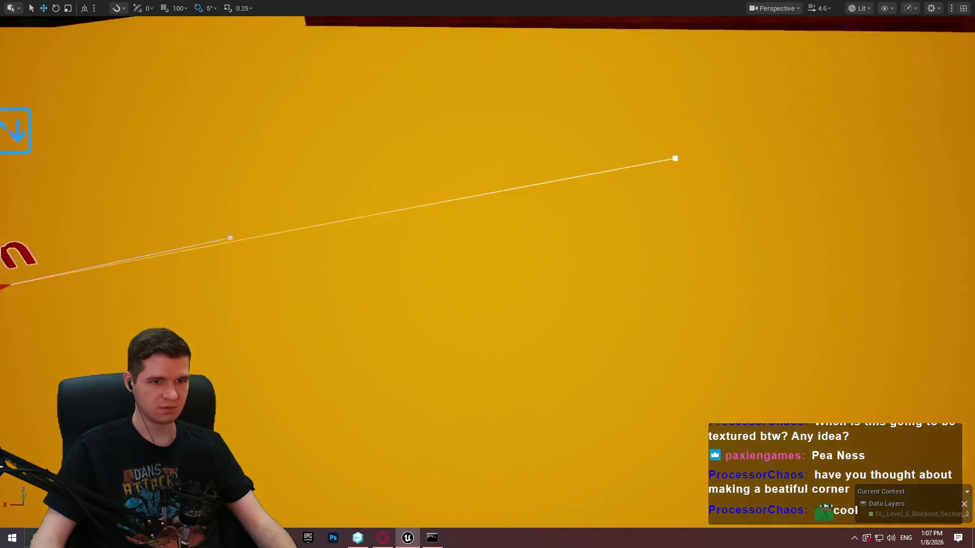
left_click(622, 159)
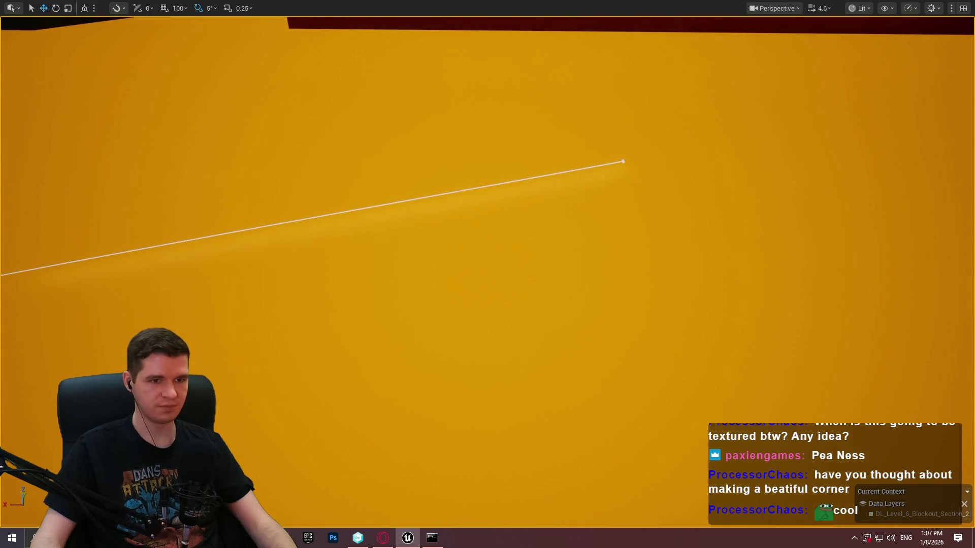
left_click(623, 162)
left_click_drag(628, 146, 630, 139)
Step: Extend the spline with a new point running up-right from the end point
key("f")
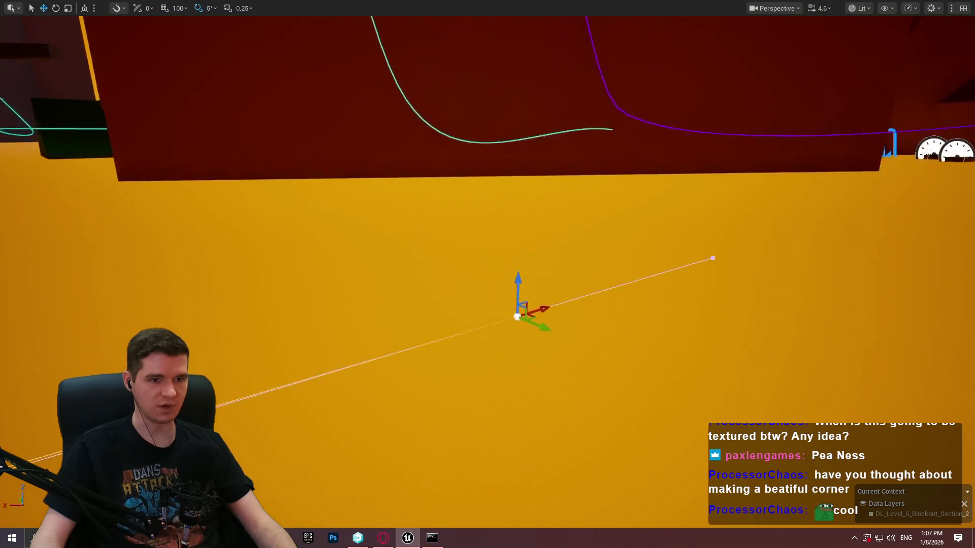
mouse_move(471, 268)
left_mouse_down()
mouse_move(471, 284)
mouse_move(442, 292)
mouse_move(471, 268)
left_mouse_up()
left_click_drag(354, 330, 395, 215)
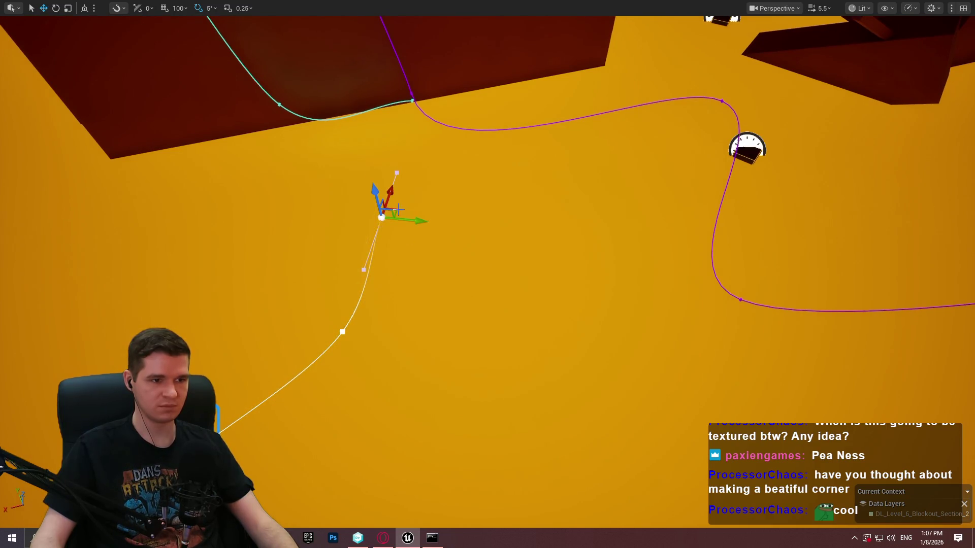
Step: Drag the new spline points to round the path into an S-bend, then mark the view area for sketching
mouse_move(398, 209)
left_mouse_down()
mouse_move(340, 174)
mouse_move(383, 129)
mouse_move(424, 122)
mouse_move(517, 158)
left_mouse_up()
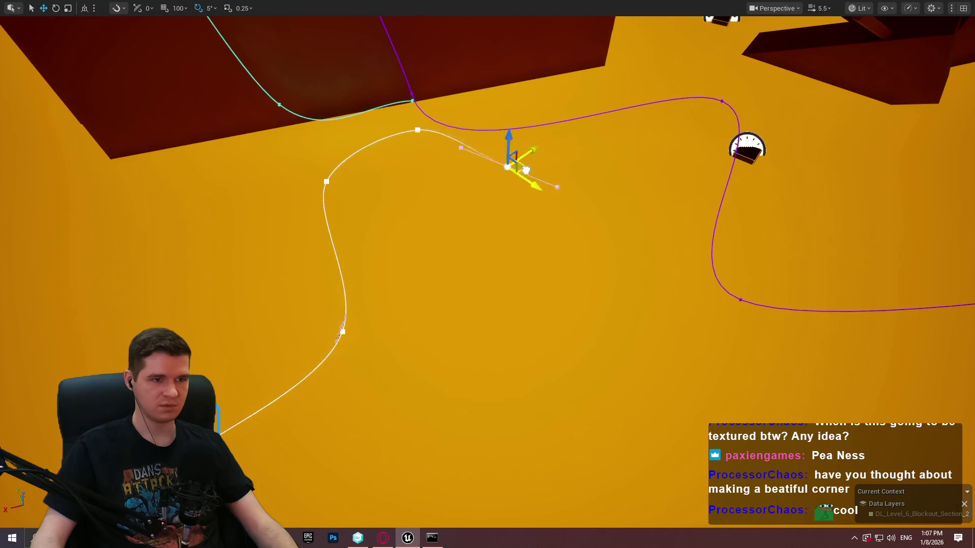
key("f")
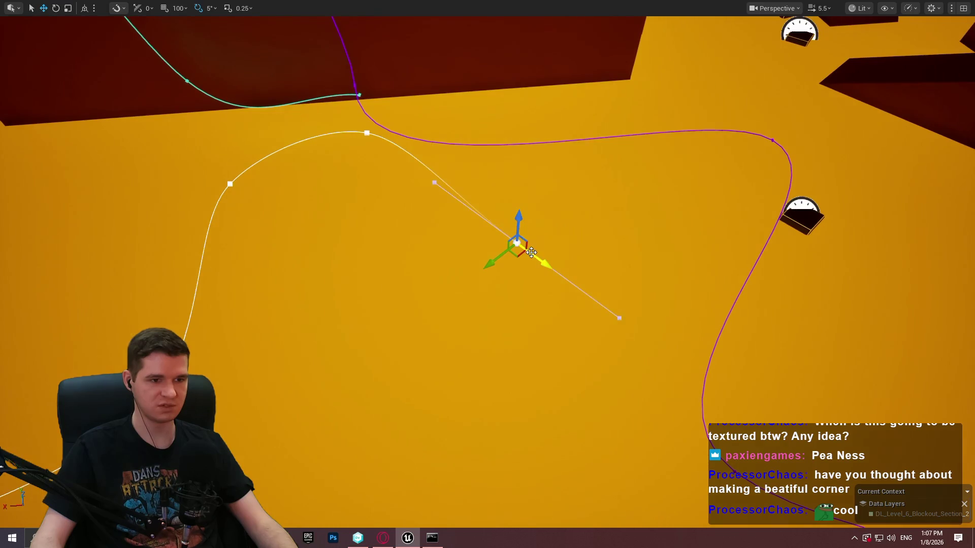
mouse_move(519, 262)
left_mouse_down()
mouse_move(414, 357)
mouse_move(418, 349)
left_mouse_up()
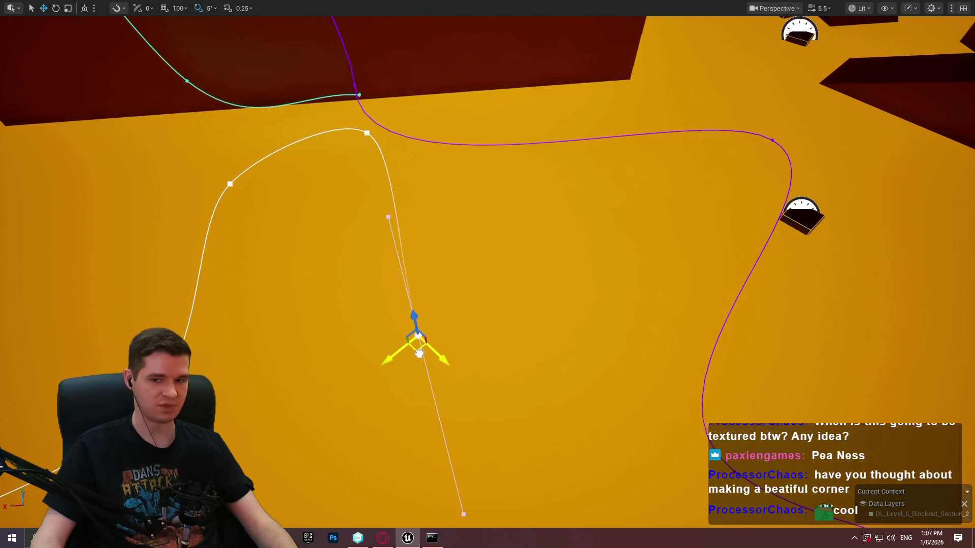
key("f")
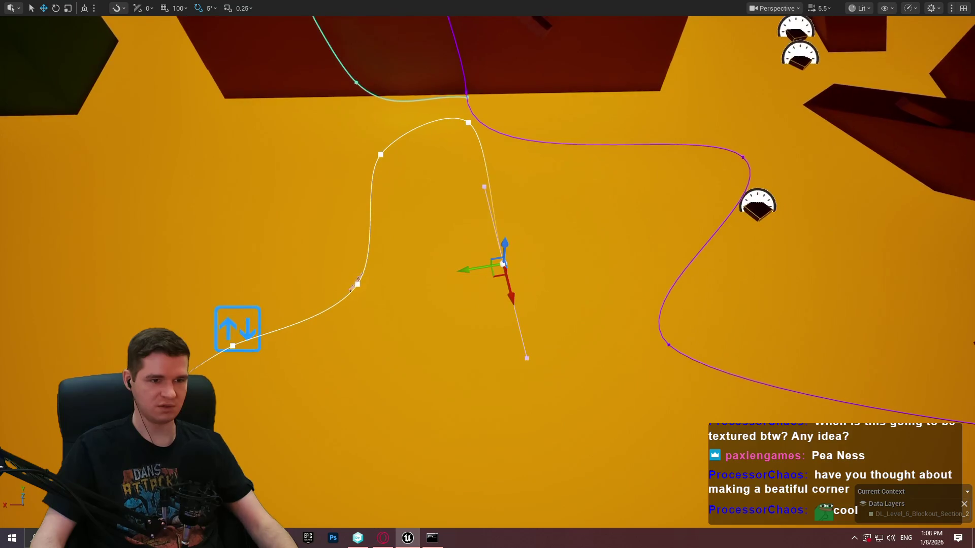
key("Print")
mouse_move(76, 47)
left_mouse_down()
mouse_move(863, 424)
mouse_move(893, 463)
left_mouse_up()
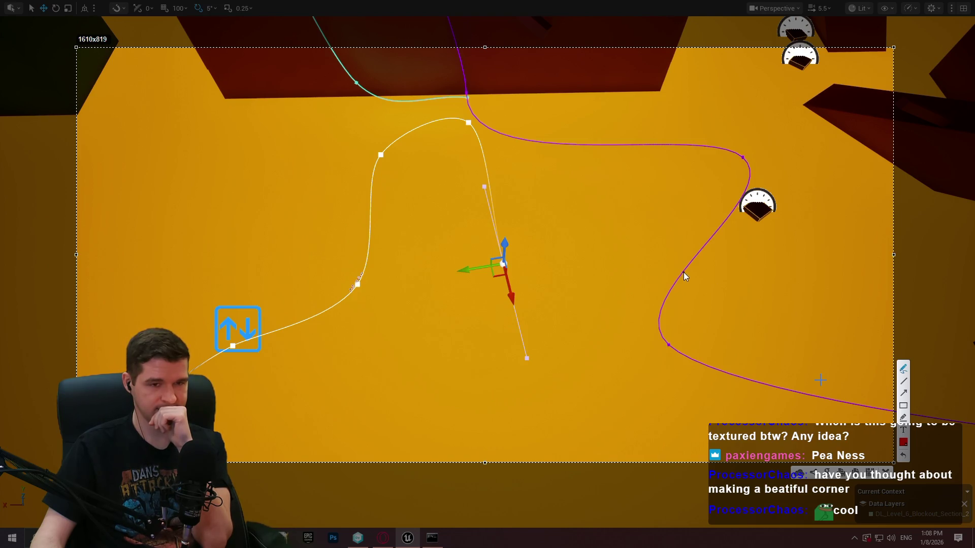
Step: Draw red arrows sketching a looping route toward the purple spline, then close the overlay
left_click(697, 229)
left_click(713, 219)
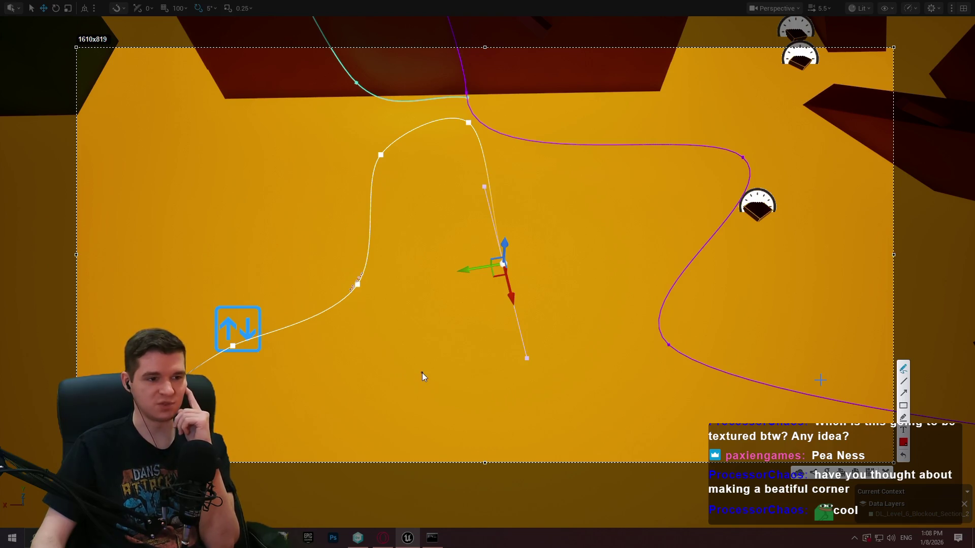
left_click_drag(422, 374, 426, 283)
left_click_drag(473, 191, 477, 187)
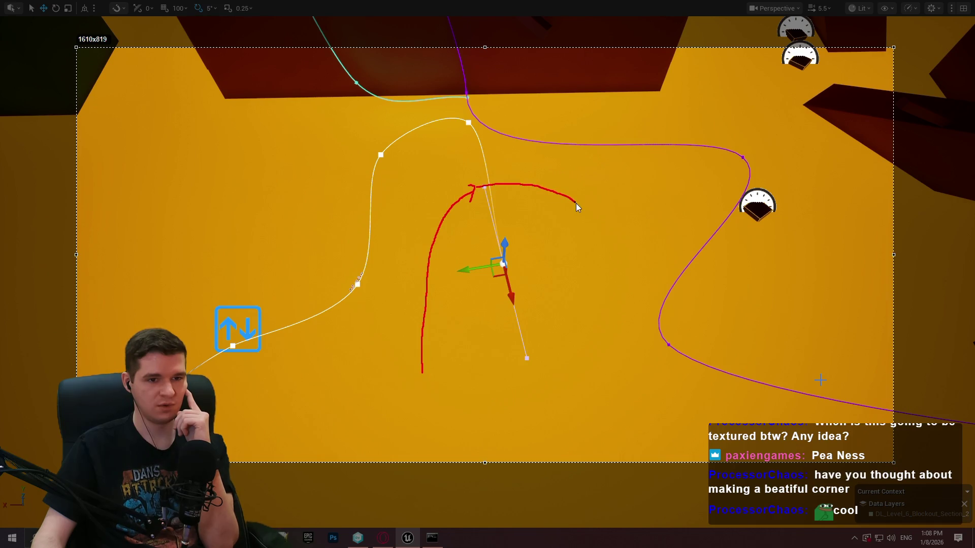
left_click_drag(604, 229, 607, 245)
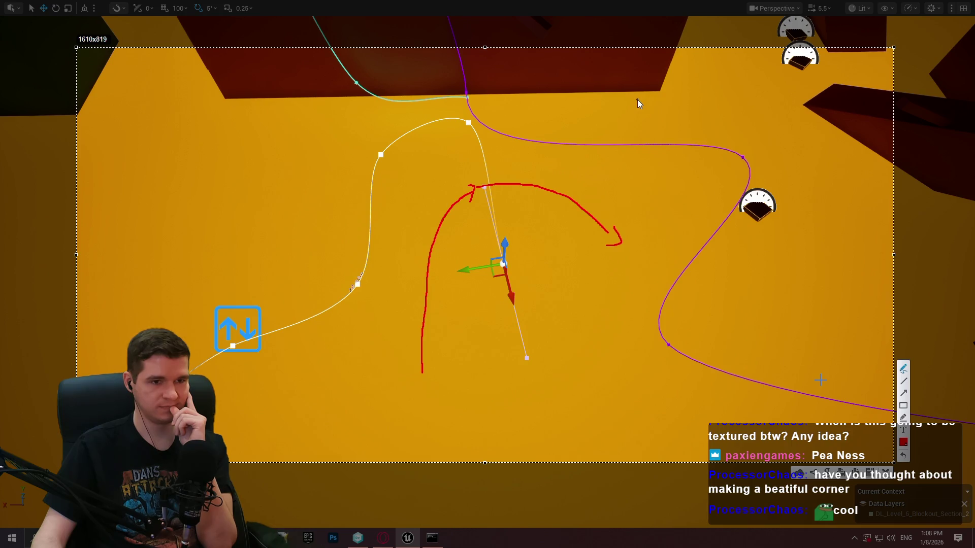
left_click_drag(638, 100, 634, 105)
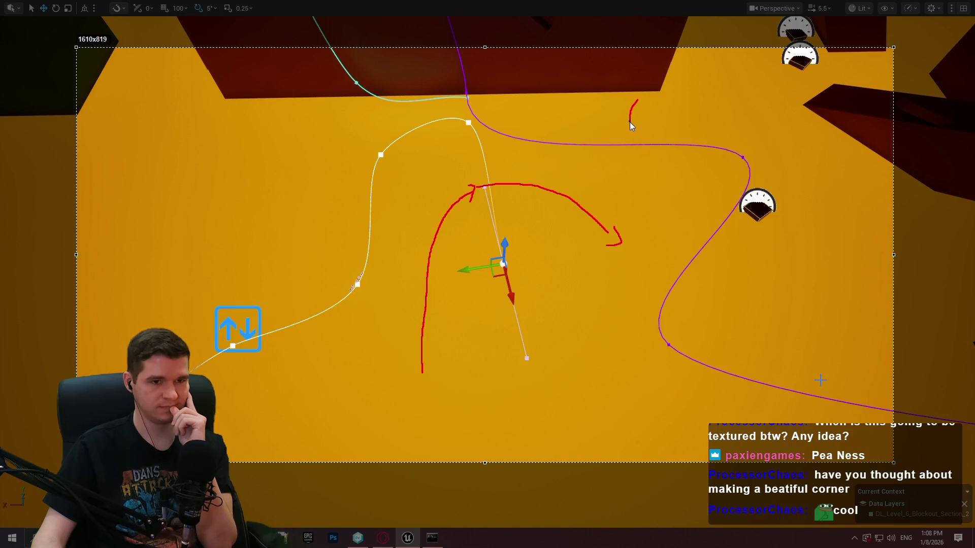
left_click_drag(607, 190, 577, 240)
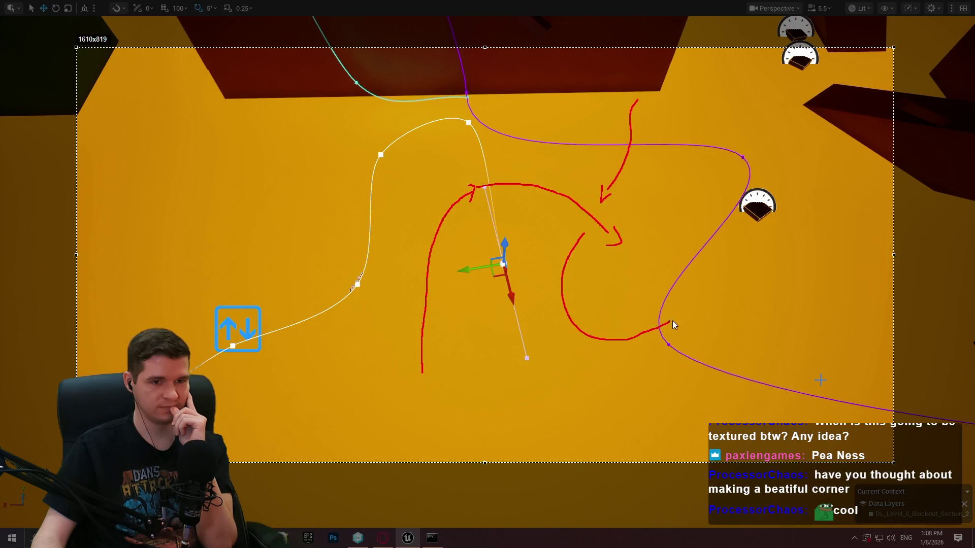
left_click_drag(763, 245, 774, 245)
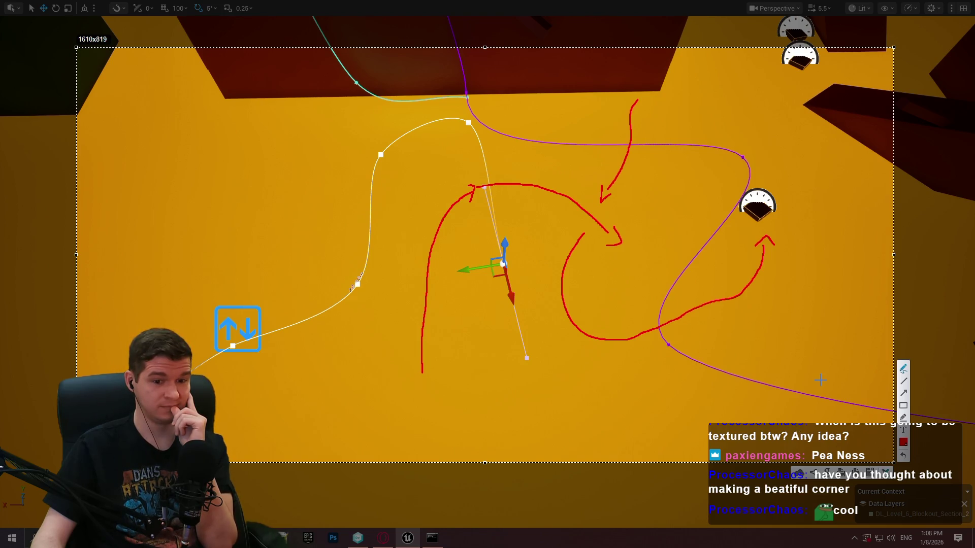
left_click(885, 471)
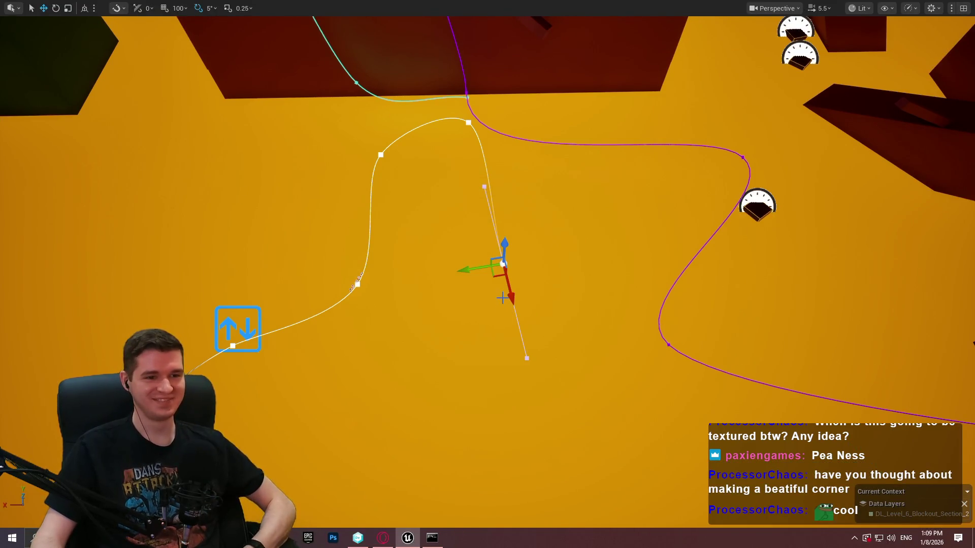
Step: Add two new end points to the spline, placing them down and right across the floor
mouse_move(497, 274)
left_mouse_down("alt")
mouse_move(553, 336)
mouse_move(528, 314)
mouse_move(533, 275)
mouse_move(558, 285)
mouse_move(586, 277)
left_mouse_up("alt")
left_click_drag(616, 319, 688, 328, "alt")
mouse_move(666, 290)
left_mouse_down()
mouse_move(655, 368)
mouse_move(728, 373)
left_mouse_up()
mouse_move(558, 254)
left_mouse_down()
mouse_move(508, 274)
mouse_move(507, 315)
mouse_move(483, 289)
left_mouse_up()
Step: Leave immersive mode and start a Play In Editor test of the moving platform
left_click_drag(664, 373, 664, 373)
key("F11")
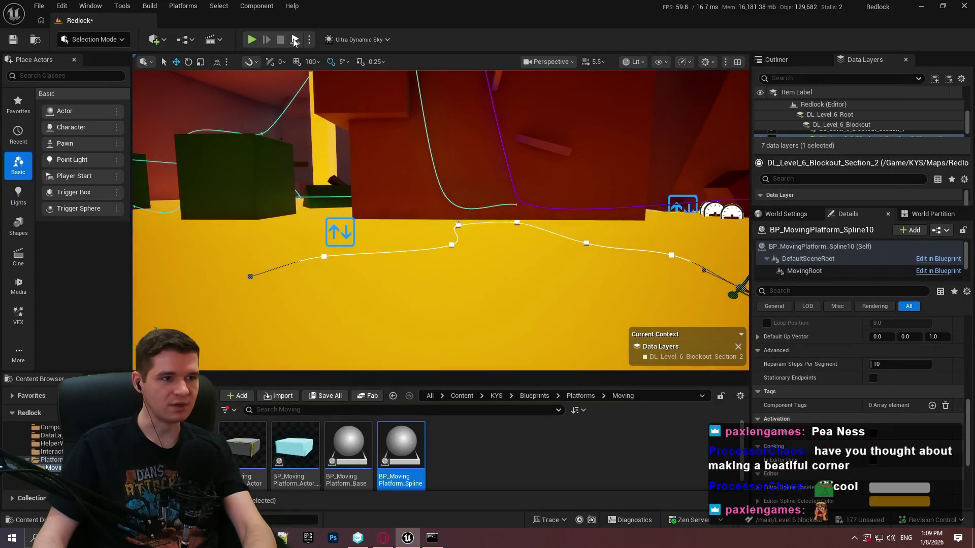
key("alt+p")
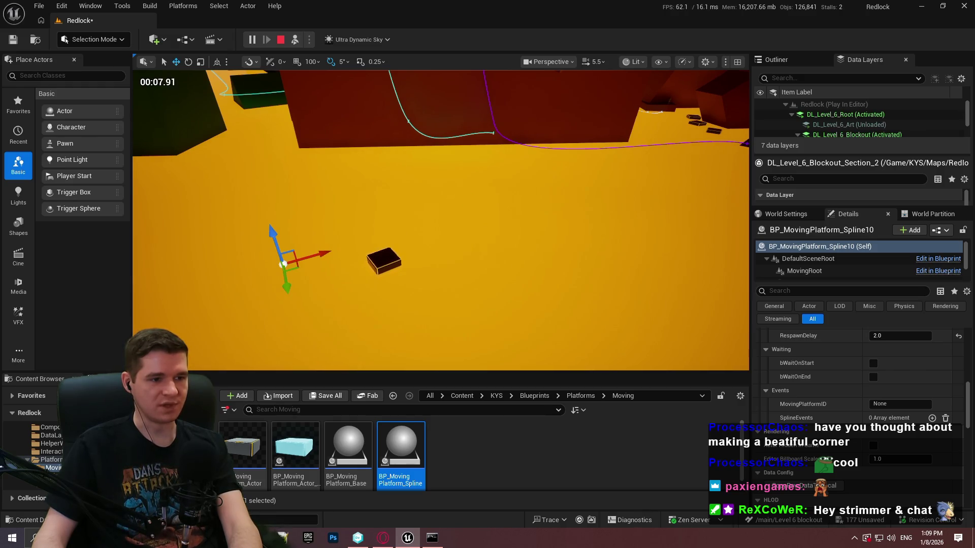
Step: Watch the platform glide along its spline in the fullscreen playtest, then stop the session
left_click(467, 198)
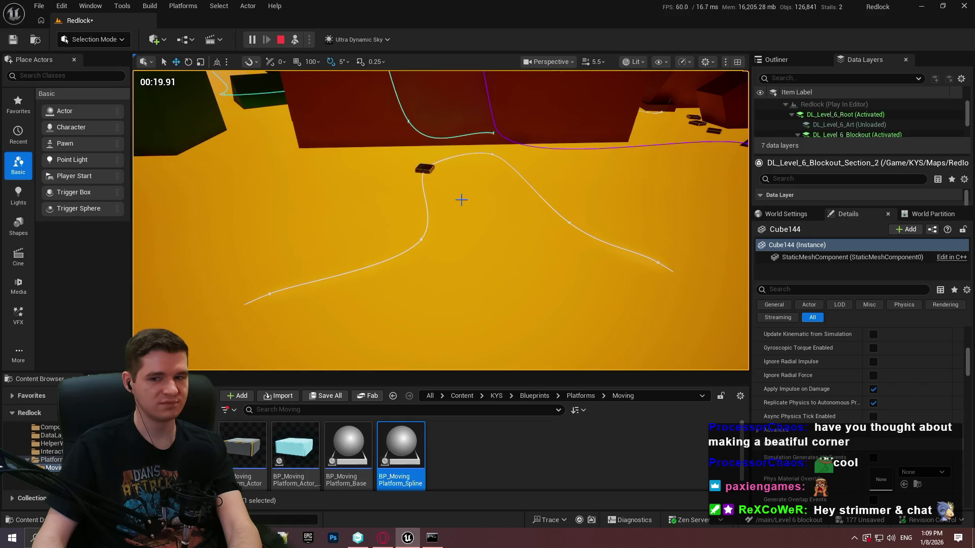
key("F11")
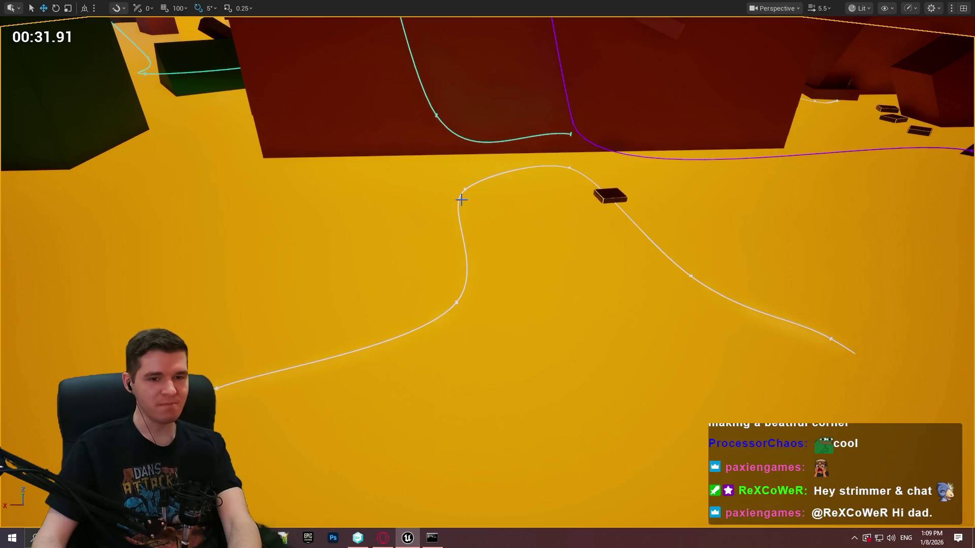
left_click_drag(548, 226, 599, 230)
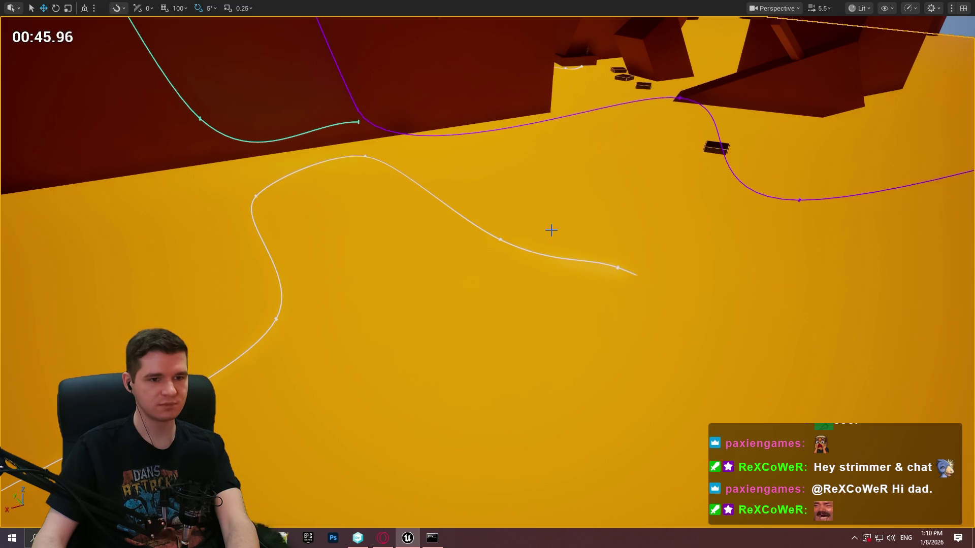
key("F11")
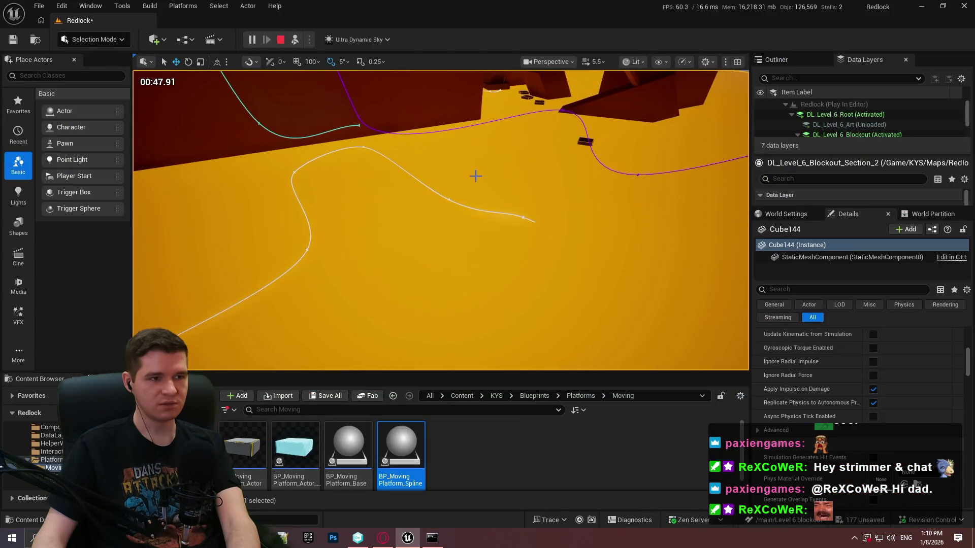
left_click(280, 40)
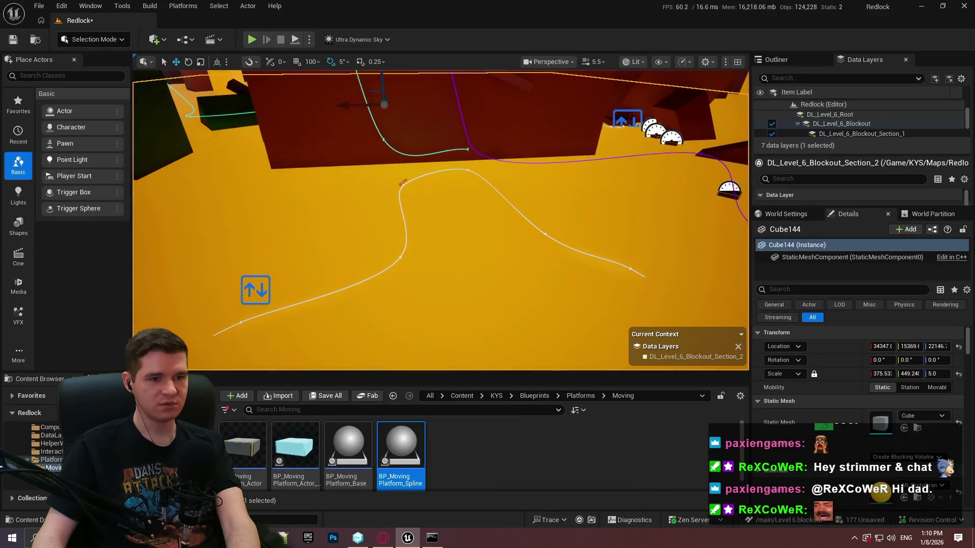
key("F11")
mouse_move(649, 266)
left_mouse_down()
mouse_move(502, 102)
mouse_move(550, 178)
mouse_move(435, 315)
mouse_move(480, 233)
left_mouse_up()
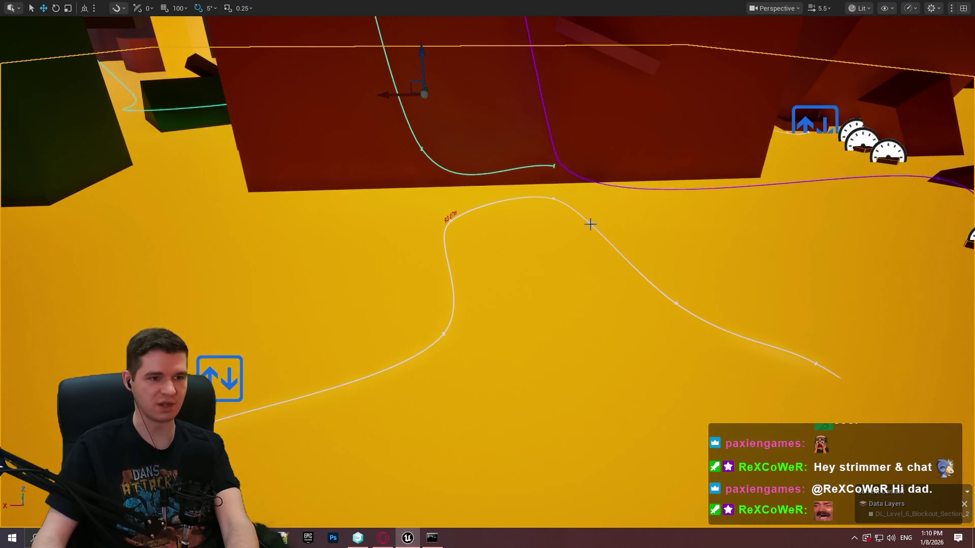
key("F11")
mouse_move(535, 230)
left_mouse_down()
mouse_move(594, 274)
mouse_move(593, 233)
mouse_move(537, 241)
left_mouse_up()
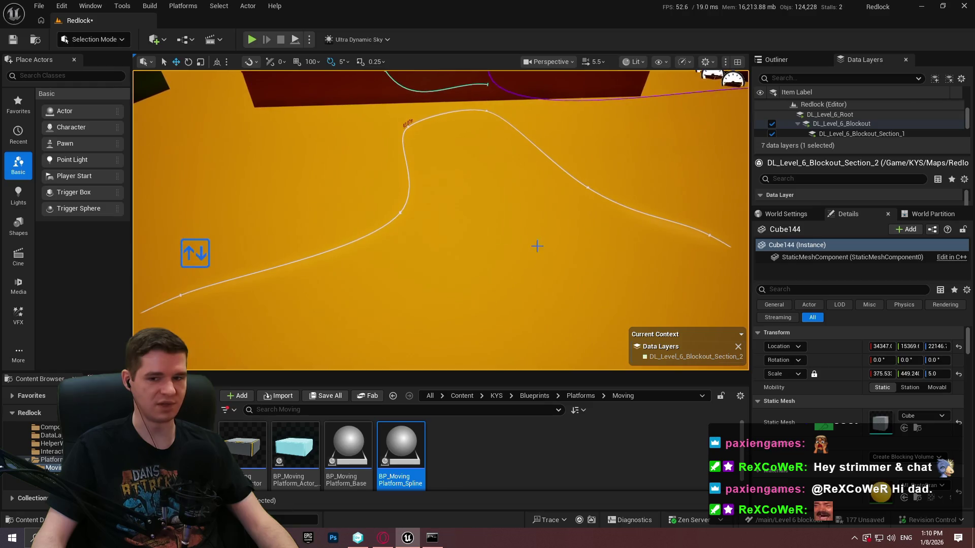
left_click(199, 255)
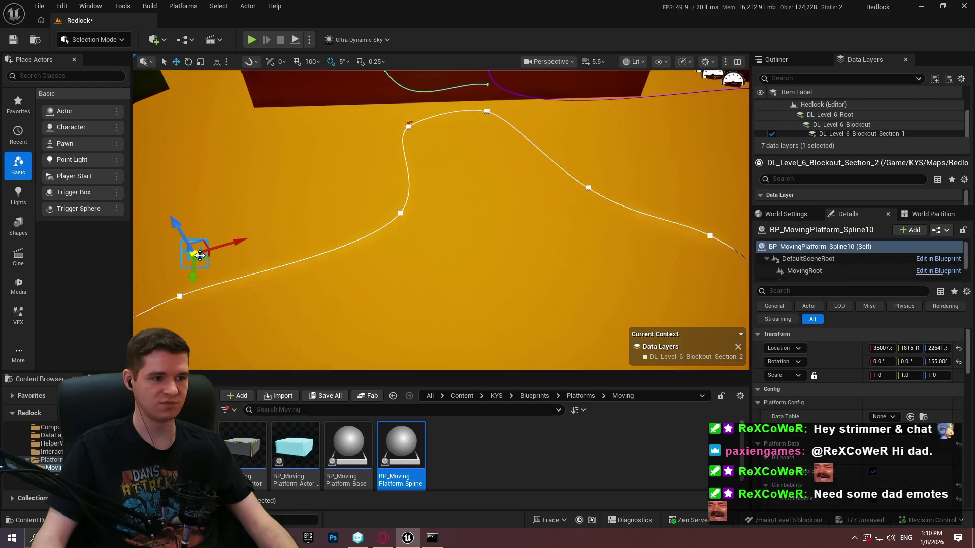
Step: Place a new BP_MovingPlatform_Spline in the level and set its MovingPlatformID to Level6_LavaPool_2
scroll(834, 388, "down", 10)
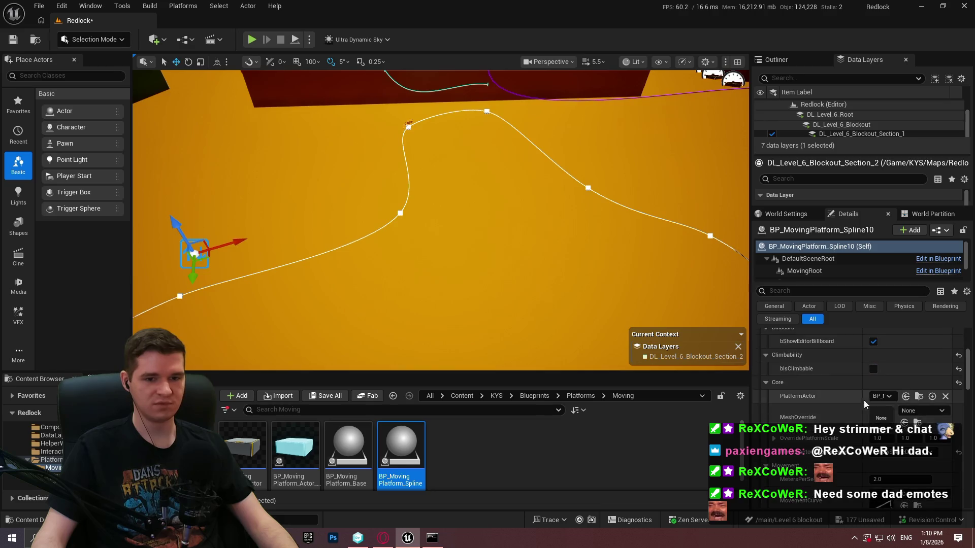
scroll(857, 404, "down", 5)
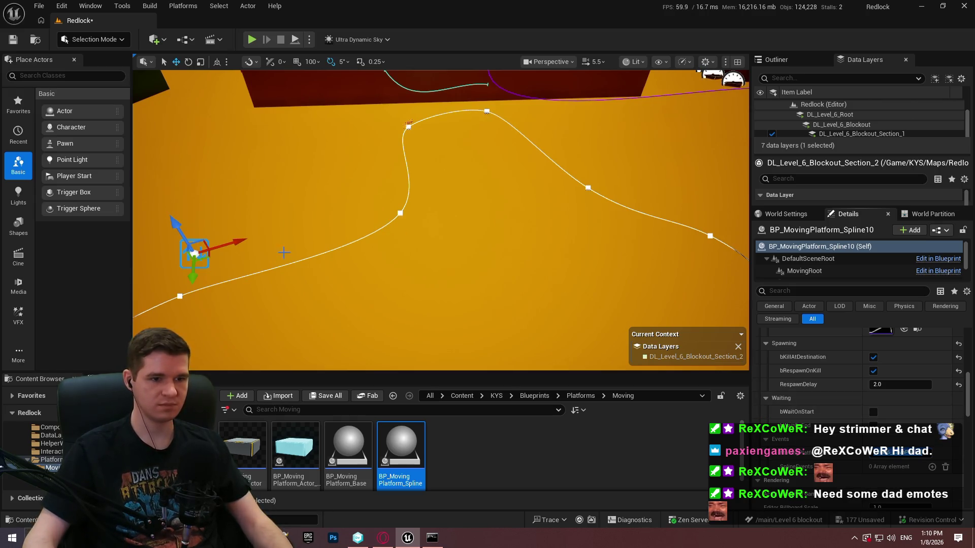
left_click(576, 305)
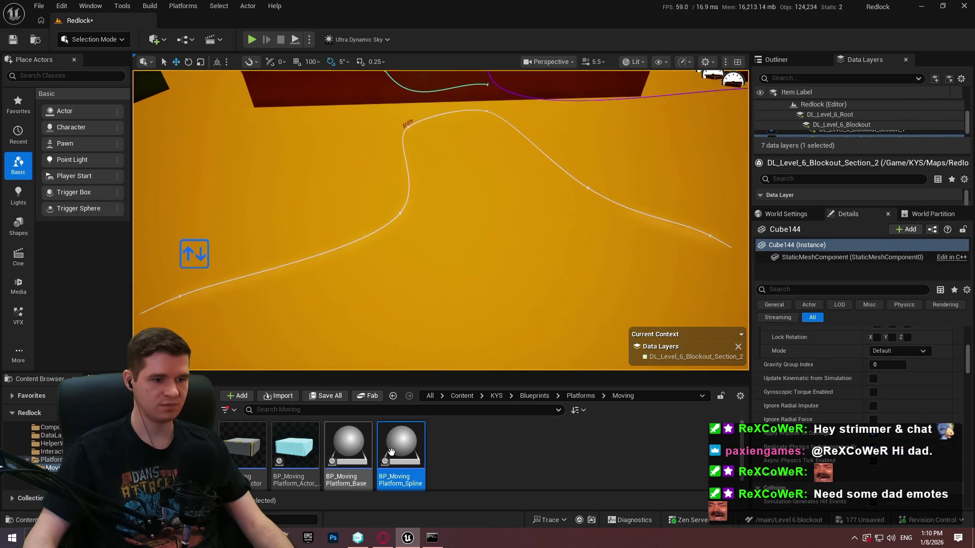
mouse_move(401, 454)
left_mouse_down()
mouse_move(392, 284)
mouse_move(395, 295)
left_mouse_up()
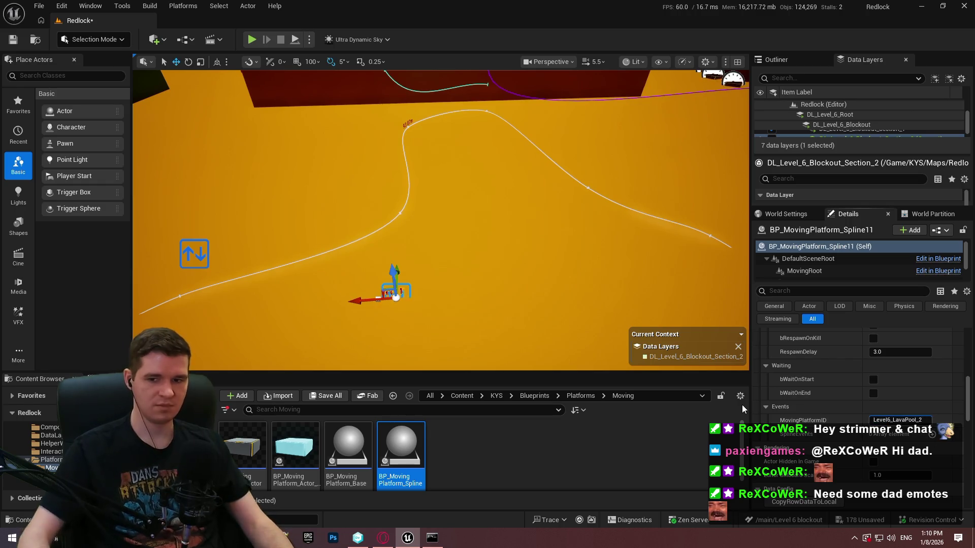
key("BackSpace")
type("2")
scroll(833, 415, "up", 4)
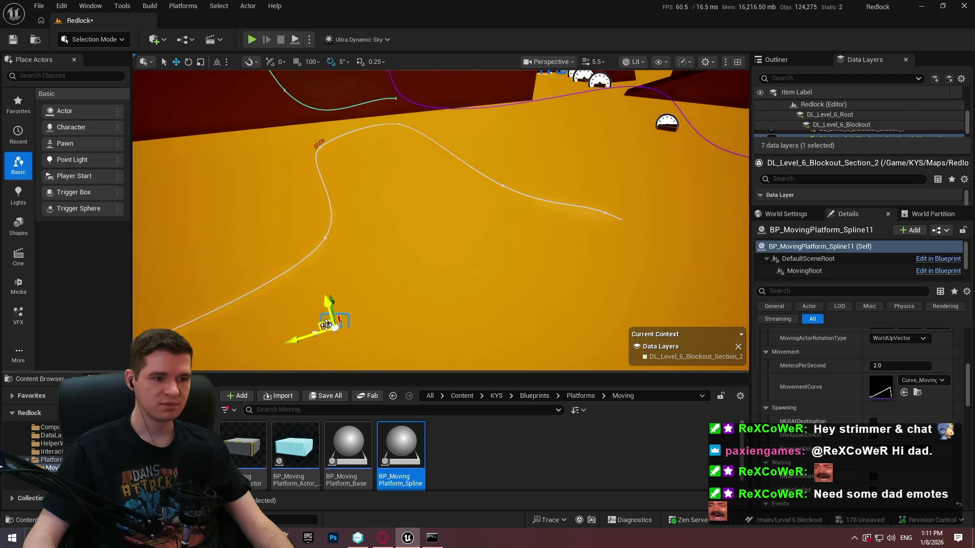
Step: Move the new platform up to the far ledge over the lava
mouse_move(323, 319)
left_mouse_down()
mouse_move(333, 286)
mouse_move(525, 104)
mouse_move(519, 136)
left_mouse_up()
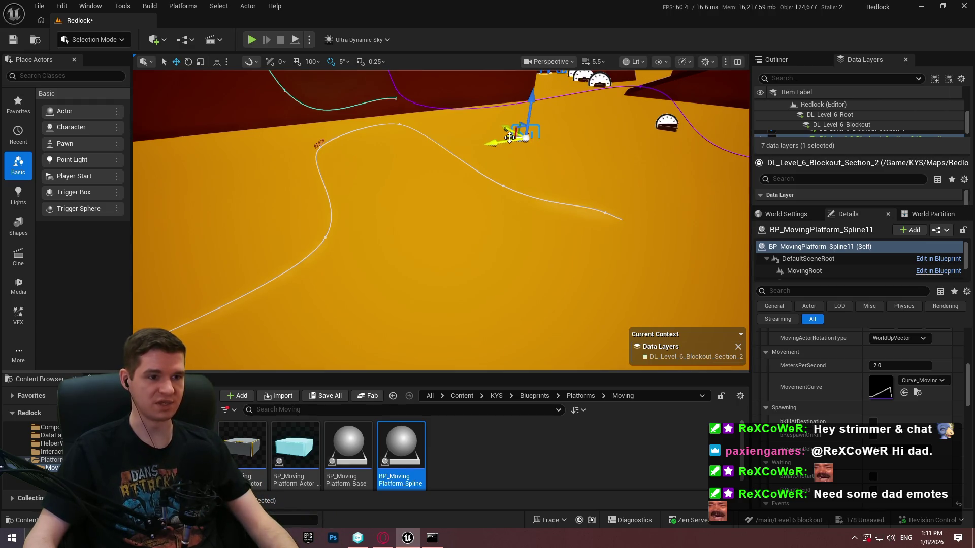
left_click_drag(522, 140, 534, 139)
key("F11")
scroll(558, 116, "down", 5)
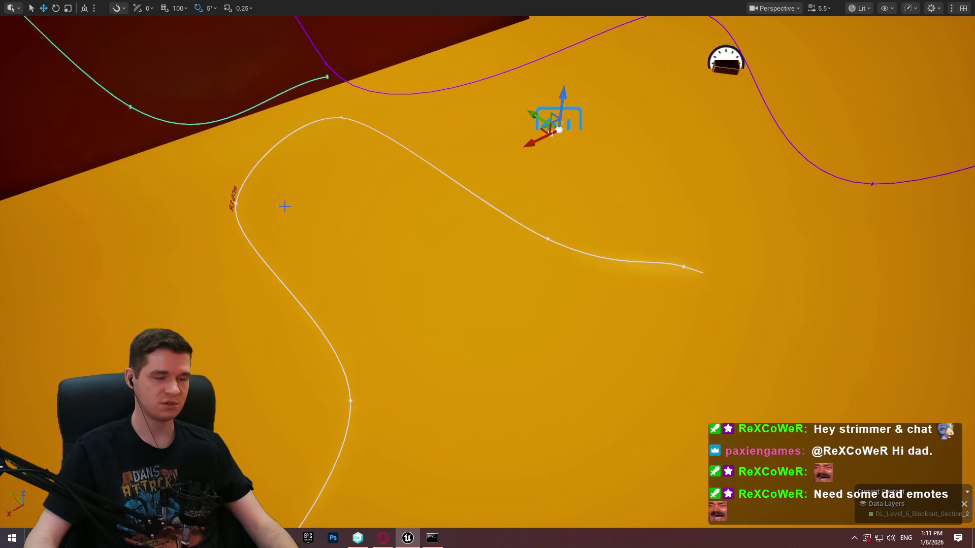
left_click_drag(541, 130, 547, 127)
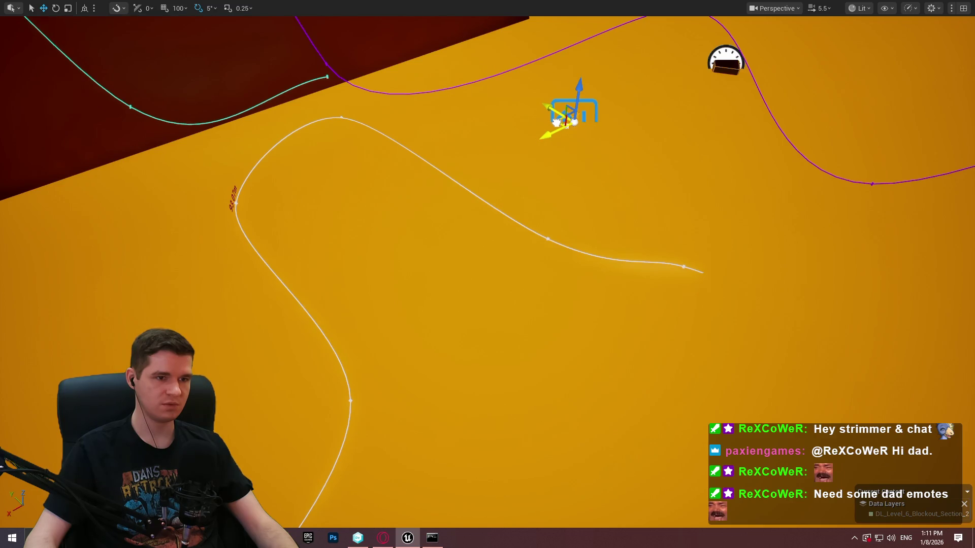
left_click_drag(557, 122, 500, 113)
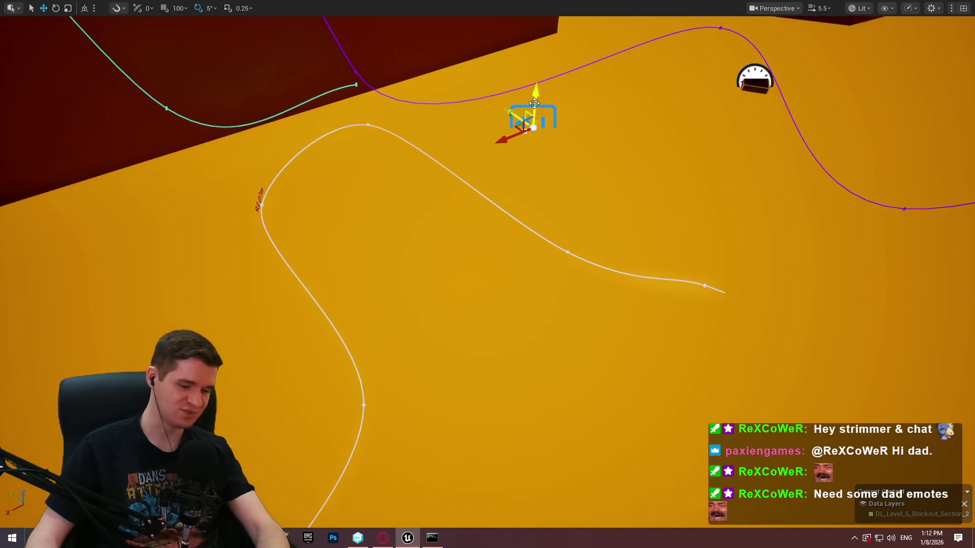
key("F11")
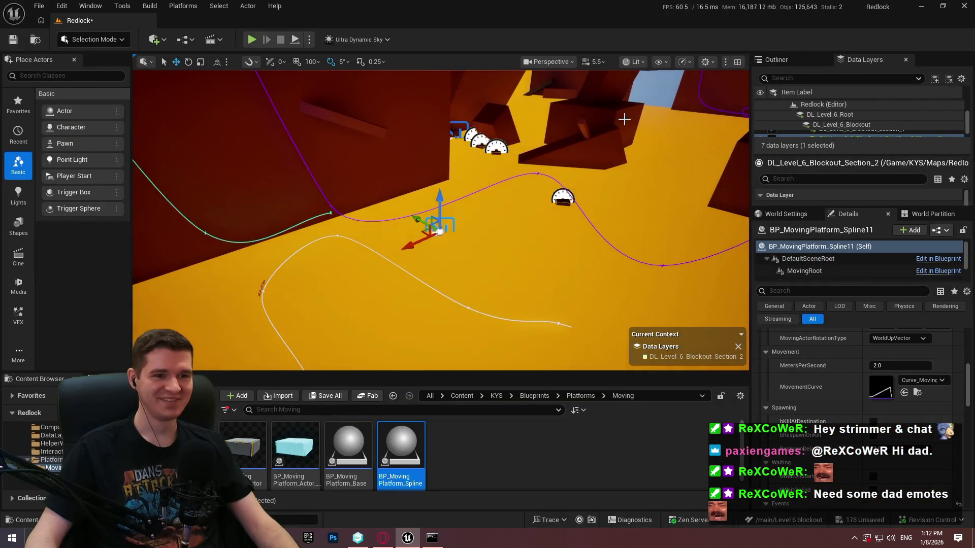
Step: Duplicate red block Cube189 into Cube446 and raise the copy, undoing a trial resize
left_click(602, 136)
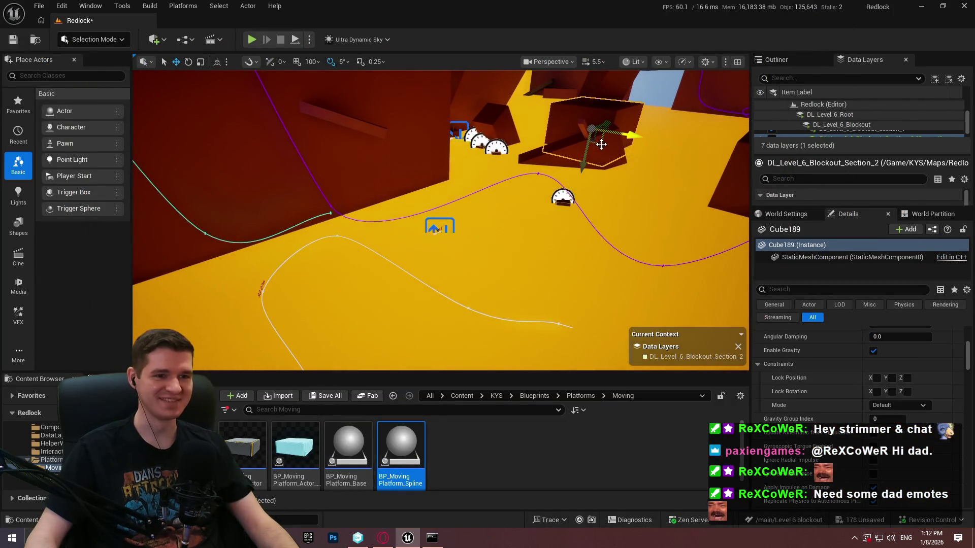
mouse_move(602, 144)
left_mouse_down()
mouse_move(525, 245)
mouse_move(564, 178)
left_mouse_up()
key("ctrl+z")
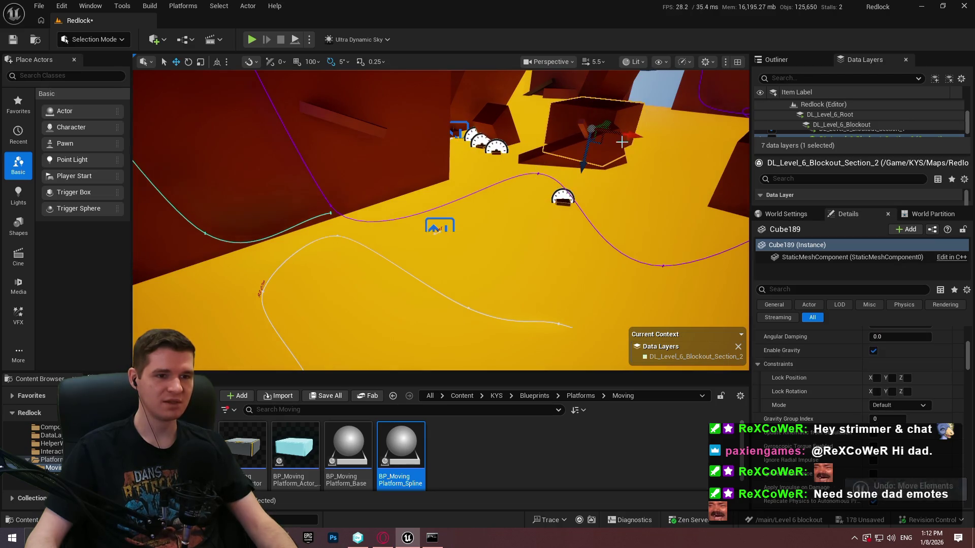
mouse_move(609, 124)
left_mouse_down("alt")
mouse_move(445, 226)
mouse_move(539, 322)
left_mouse_up("alt")
mouse_move(540, 364)
left_mouse_down()
mouse_move(482, 254)
mouse_move(531, 301)
left_mouse_up()
key("r")
left_click_drag(463, 252, 468, 260)
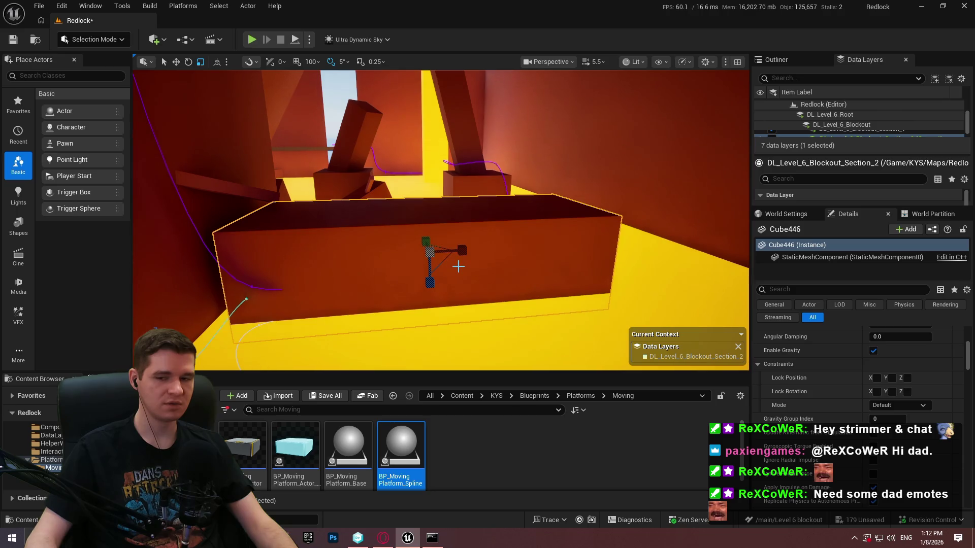
key("ctrl+z")
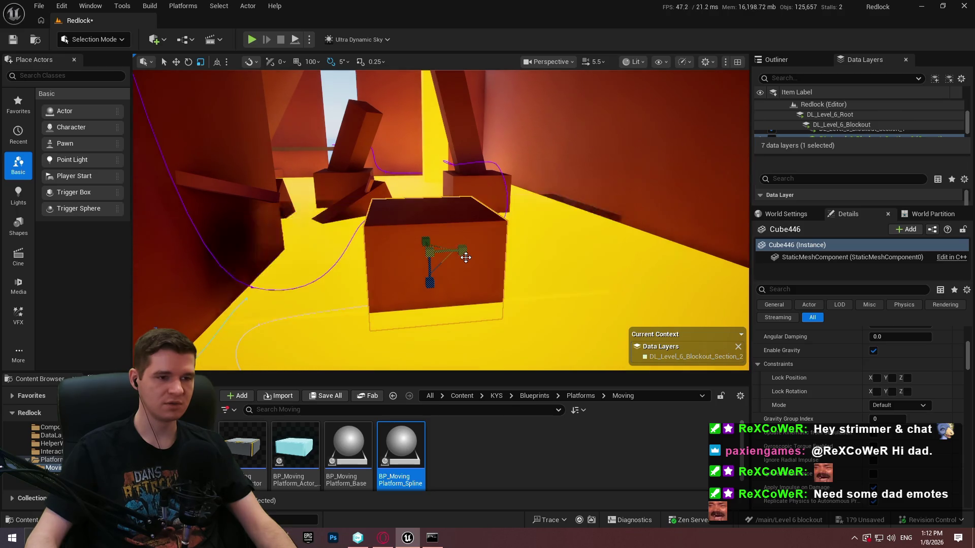
mouse_move(431, 279)
left_mouse_down()
mouse_move(431, 202)
mouse_move(432, 291)
mouse_move(433, 207)
left_mouse_up()
Step: Fly the camera around to view the new cube alongside the walls and spline paths
key("s")
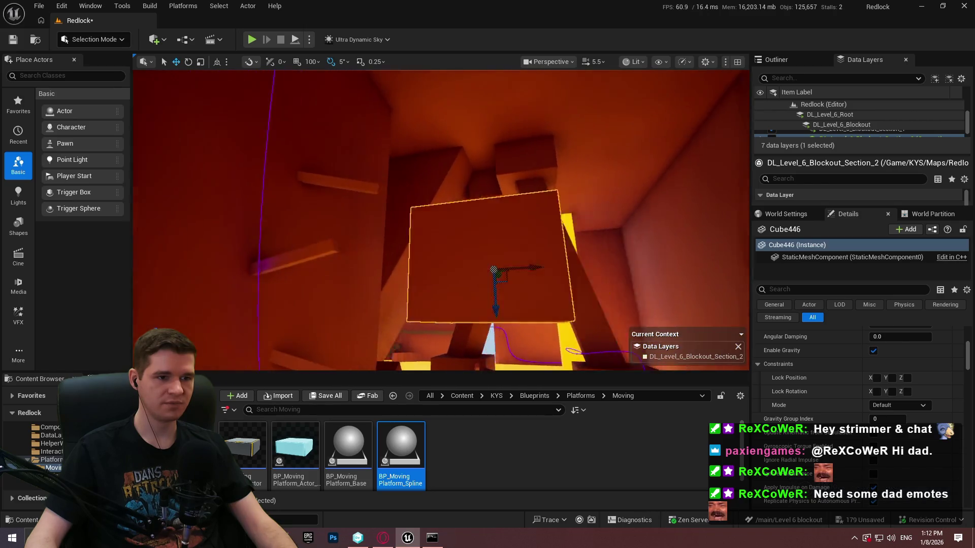
key("w")
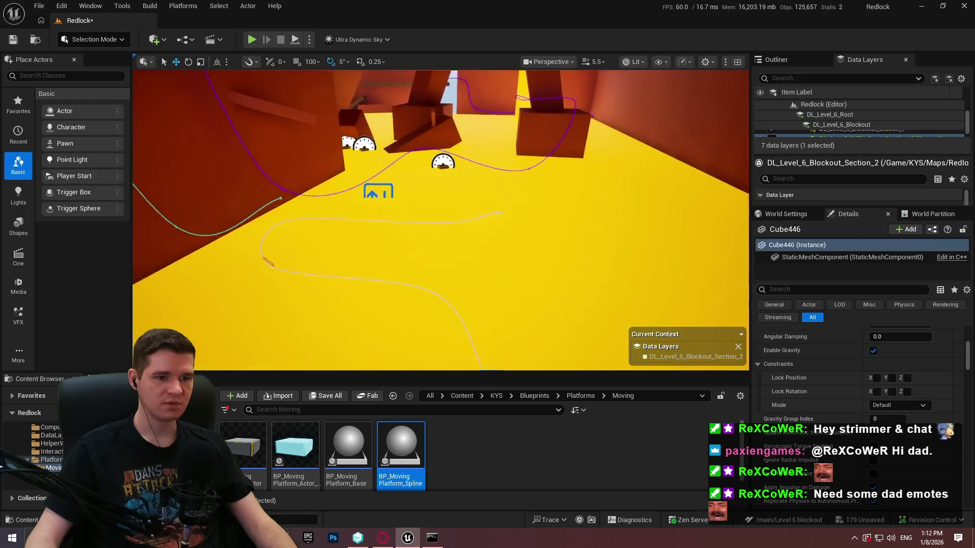
key("s")
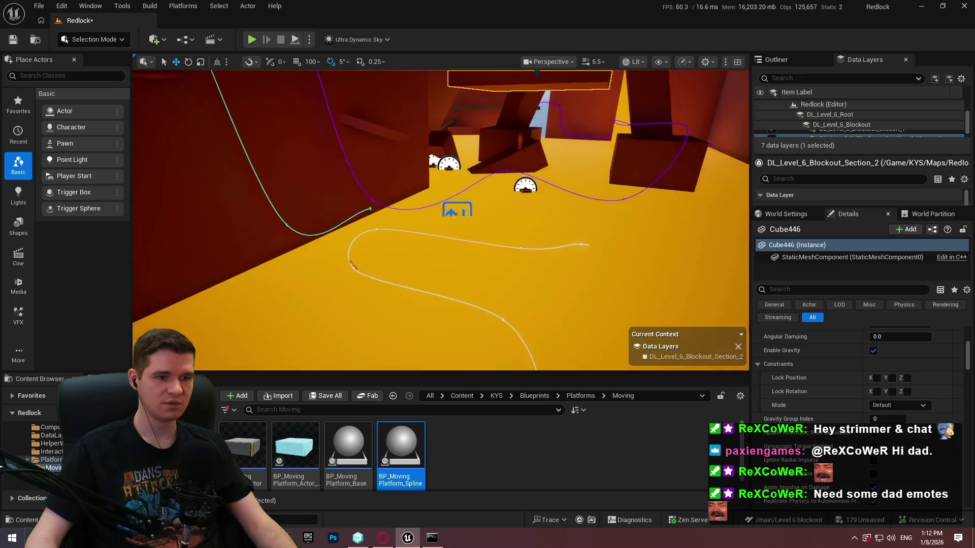
key("w")
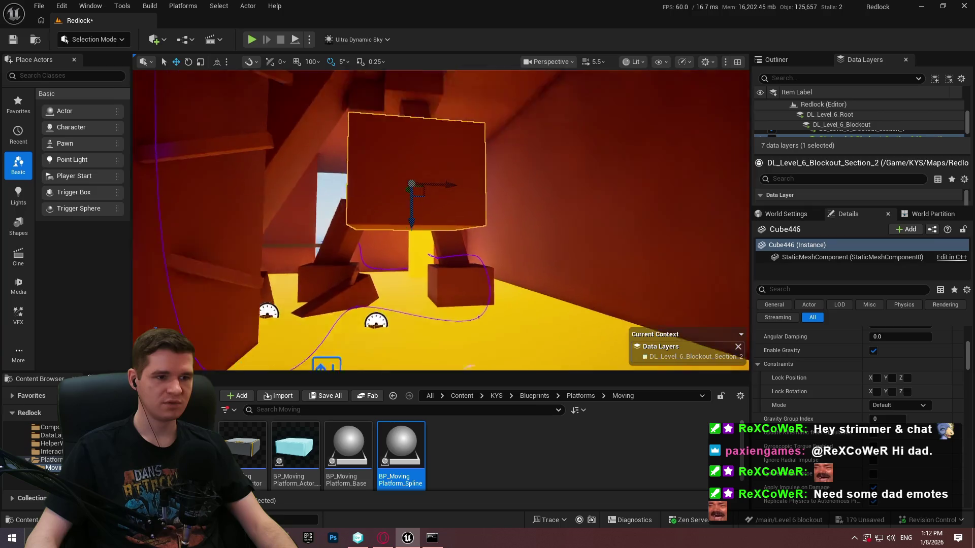
key("w")
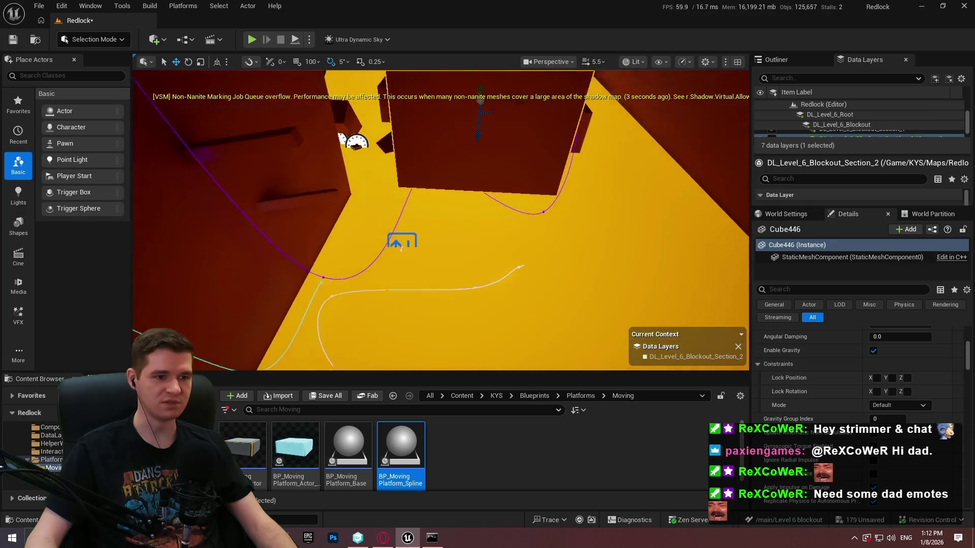
key("a")
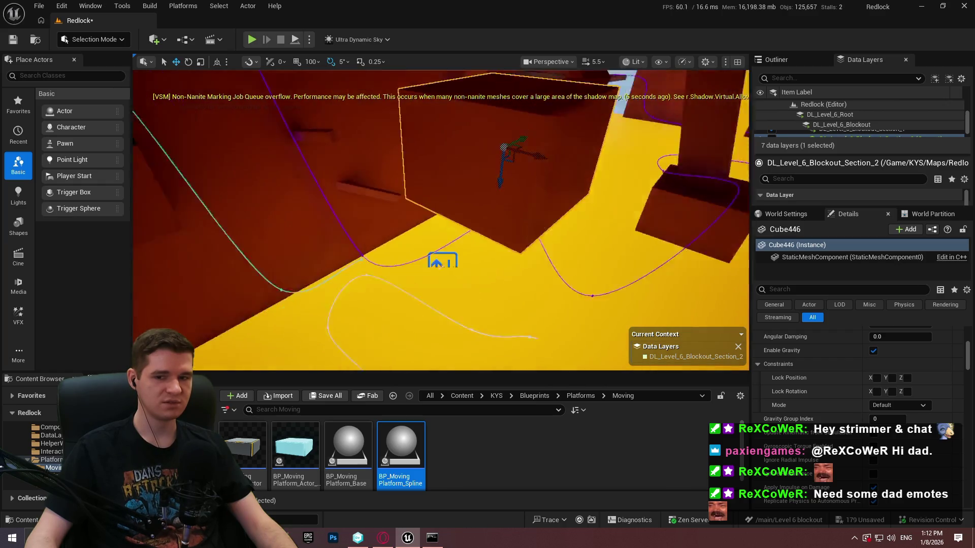
key("s")
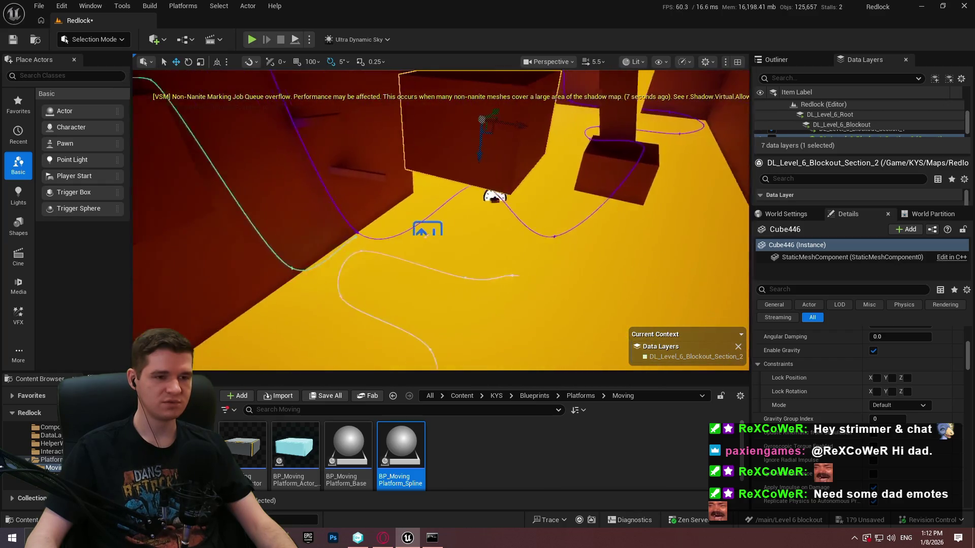
key("F11")
mouse_move(471, 192)
left_mouse_down()
mouse_move(457, 304)
mouse_move(382, 453)
mouse_move(252, 361)
mouse_move(475, 458)
mouse_move(474, 342)
mouse_move(413, 344)
mouse_move(366, 331)
mouse_move(439, 428)
mouse_move(330, 443)
mouse_move(424, 371)
mouse_move(441, 370)
mouse_move(330, 376)
mouse_move(441, 378)
mouse_move(431, 346)
left_mouse_up()
Step: Raise Cube446 and push it against the right-hand wall beside the purple spline as a ledge
left_click_drag(449, 252, 449, 285)
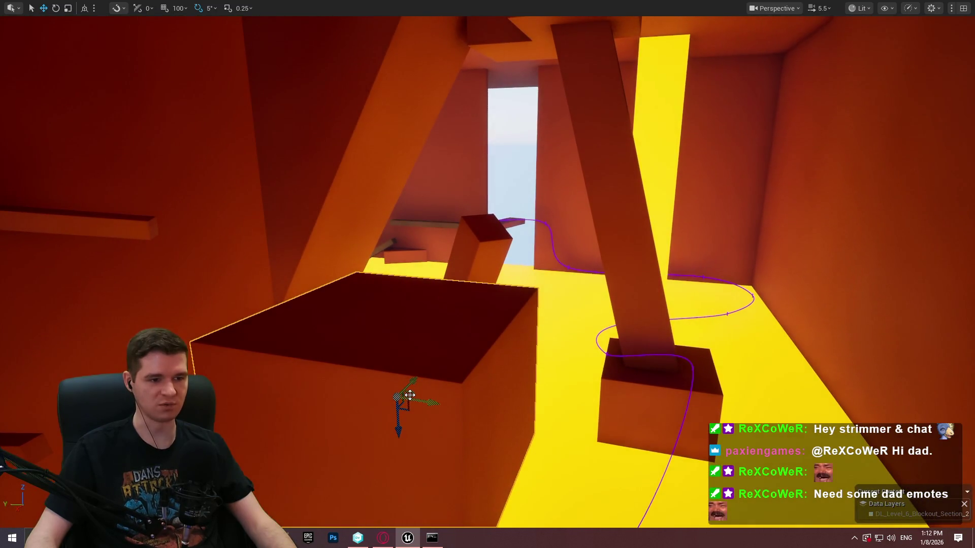
mouse_move(410, 396)
left_mouse_down()
mouse_move(509, 203)
mouse_move(496, 380)
mouse_move(516, 344)
mouse_move(490, 327)
left_mouse_up()
scroll(490, 327, "up", 3)
mouse_move(478, 254)
left_mouse_down()
mouse_move(479, 264)
mouse_move(479, 254)
left_mouse_up()
left_click_drag(506, 222, 507, 190)
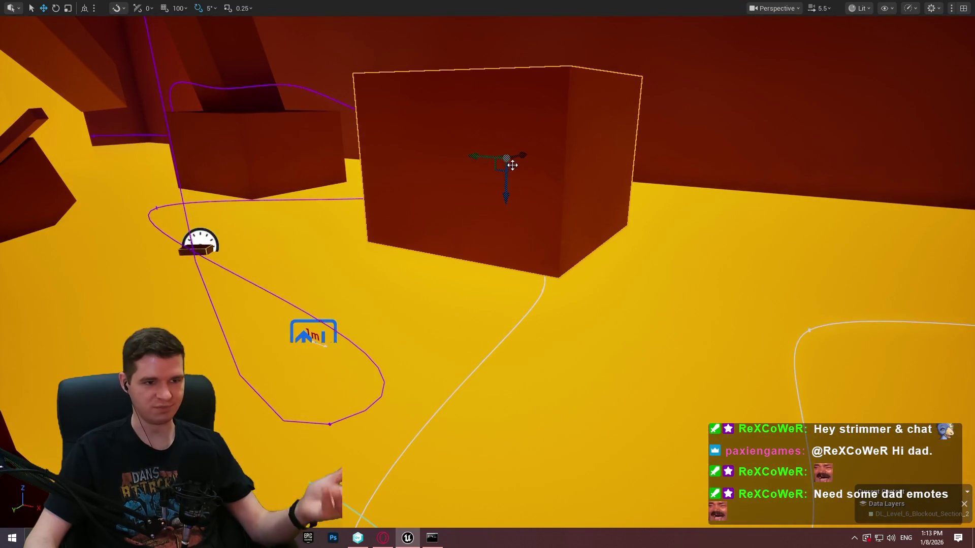
mouse_move(495, 155)
left_mouse_down()
mouse_move(563, 152)
mouse_move(518, 194)
mouse_move(557, 247)
left_mouse_up()
mouse_move(481, 369)
left_mouse_down()
mouse_move(584, 315)
mouse_move(614, 360)
left_mouse_up()
mouse_move(464, 177)
left_mouse_down()
mouse_move(463, 249)
mouse_move(437, 380)
mouse_move(507, 304)
mouse_move(757, 188)
mouse_move(620, 289)
left_mouse_up()
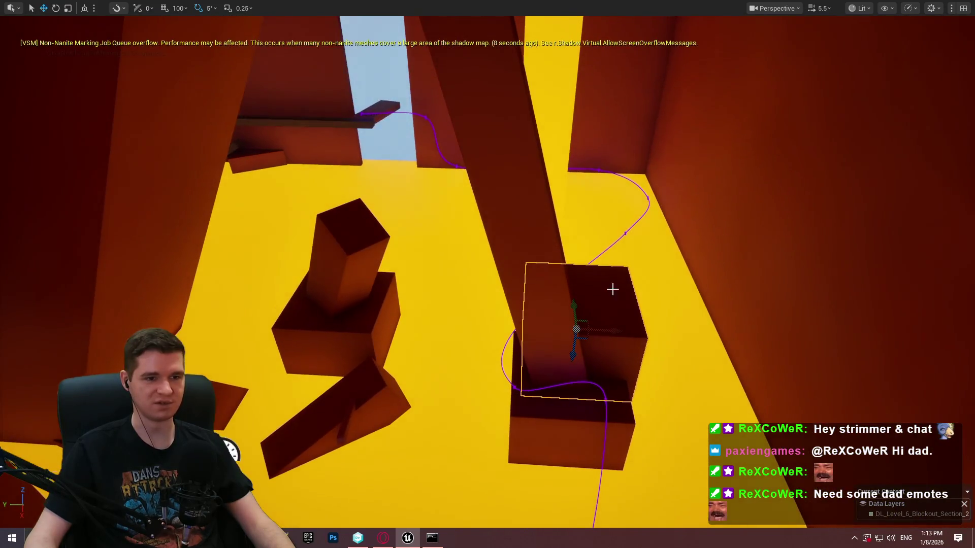
mouse_move(586, 322)
left_mouse_down()
mouse_move(660, 196)
mouse_move(644, 138)
mouse_move(620, 148)
left_mouse_up()
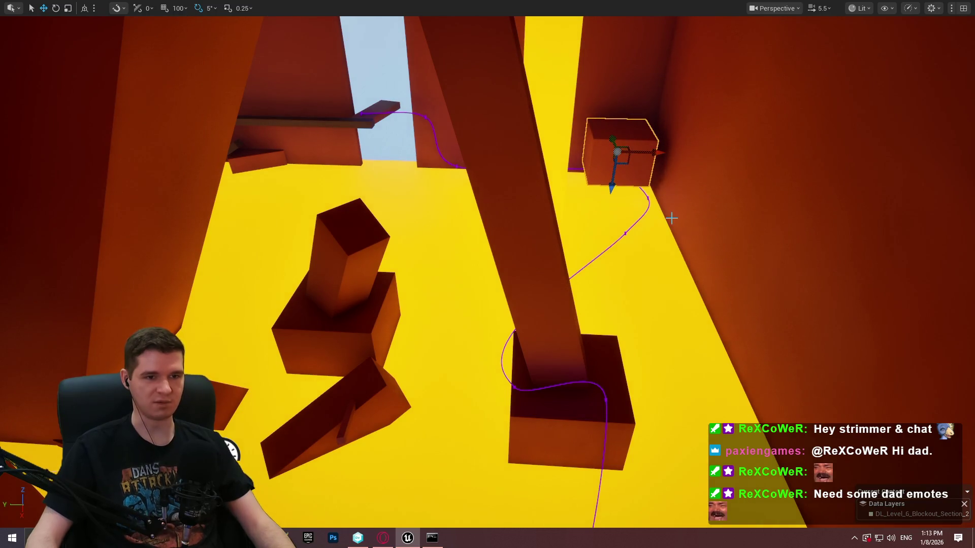
mouse_move(653, 200)
left_mouse_down()
mouse_move(334, 199)
mouse_move(359, 155)
mouse_move(628, 160)
mouse_move(524, 154)
left_mouse_up()
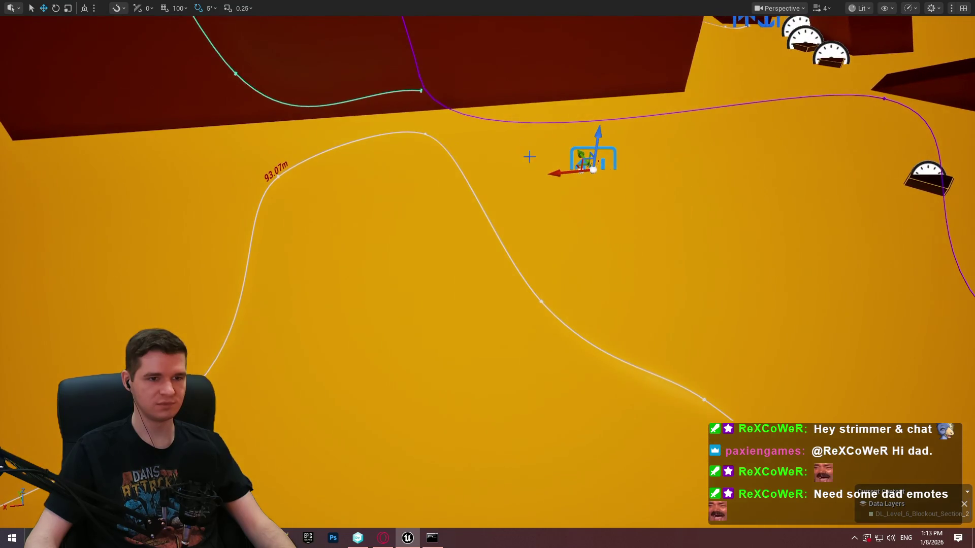
Step: Move the second platform right across the floor and lengthen its spline to about 15.84 m
left_click_drag(579, 167, 607, 208)
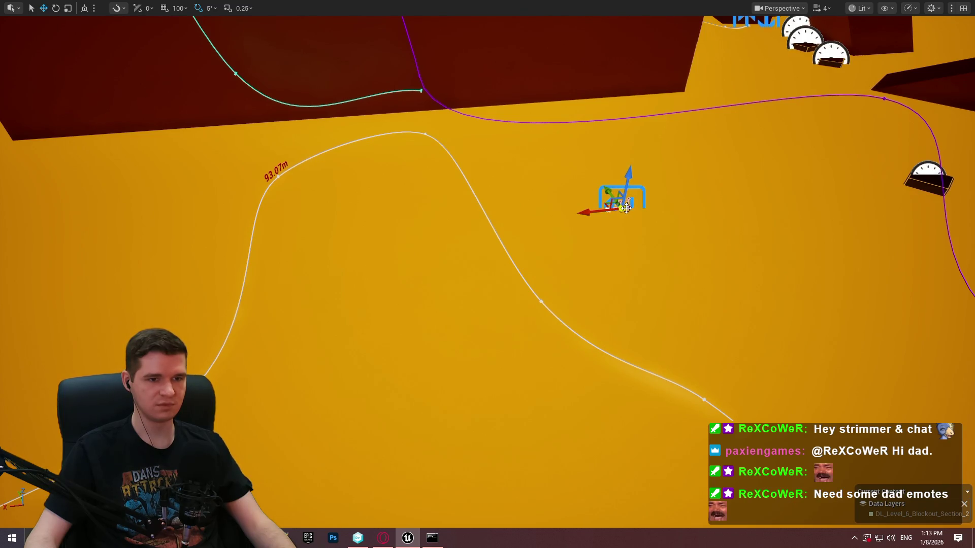
mouse_move(598, 209)
left_mouse_down()
mouse_move(658, 183)
mouse_move(653, 142)
left_mouse_up()
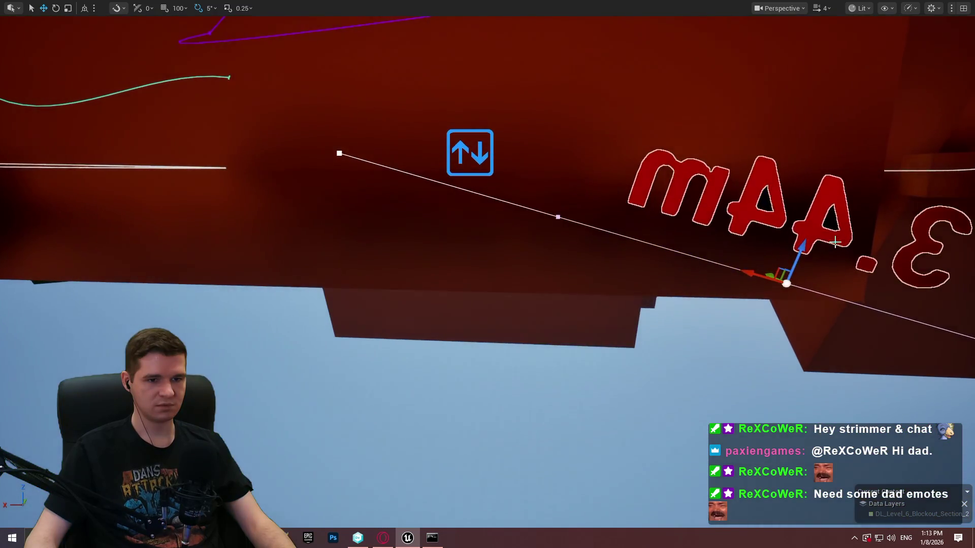
left_click_drag(755, 276, 796, 292)
scroll(384, 258, "down", 5)
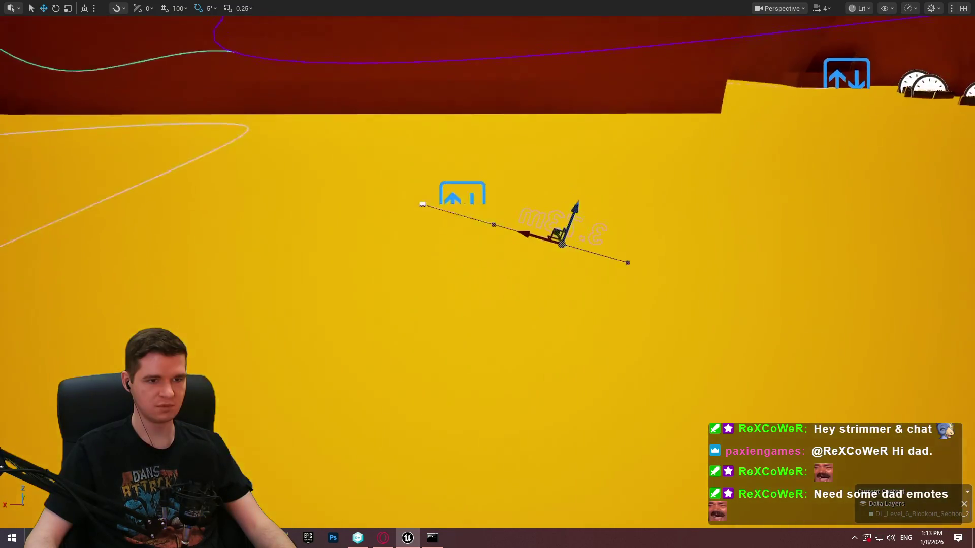
mouse_move(539, 246)
left_mouse_down()
mouse_move(549, 248)
mouse_move(539, 246)
left_mouse_up()
mouse_move(838, 239)
left_mouse_down()
mouse_move(443, 263)
mouse_move(94, 260)
left_mouse_up()
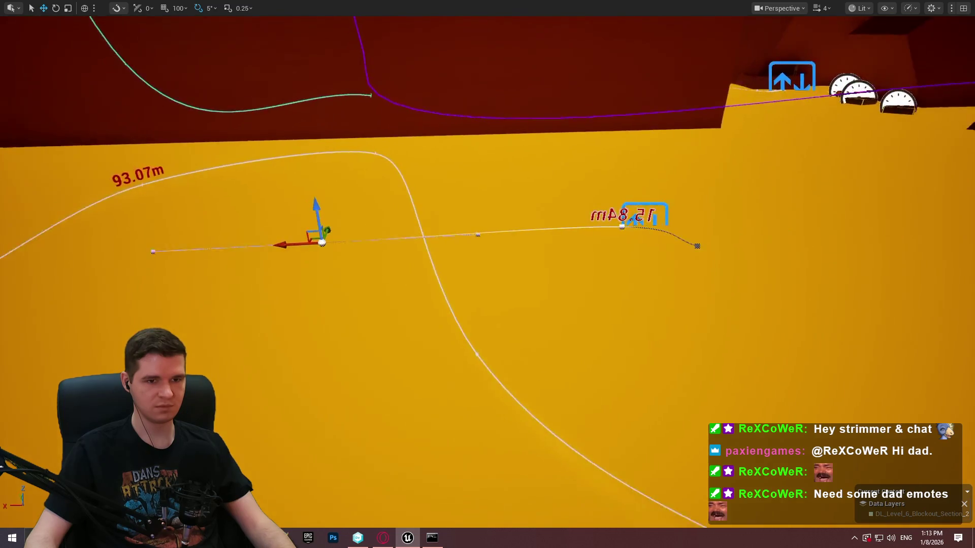
Step: Pull a spline point down-left to curve the path across the lava floor
left_click_drag(367, 209, 367, 209)
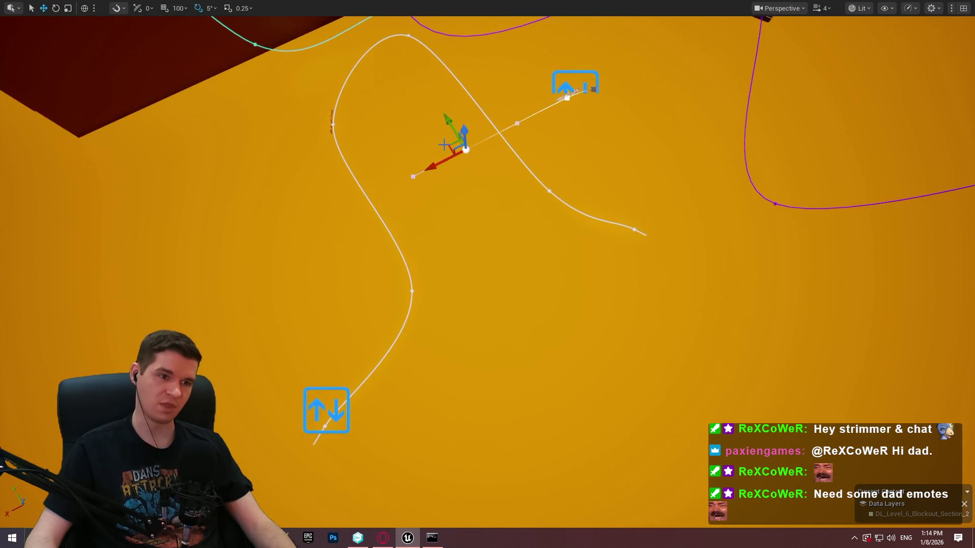
mouse_move(447, 142)
left_mouse_down()
mouse_move(428, 223)
mouse_move(462, 273)
mouse_move(746, 332)
mouse_move(770, 324)
mouse_move(741, 337)
left_mouse_up()
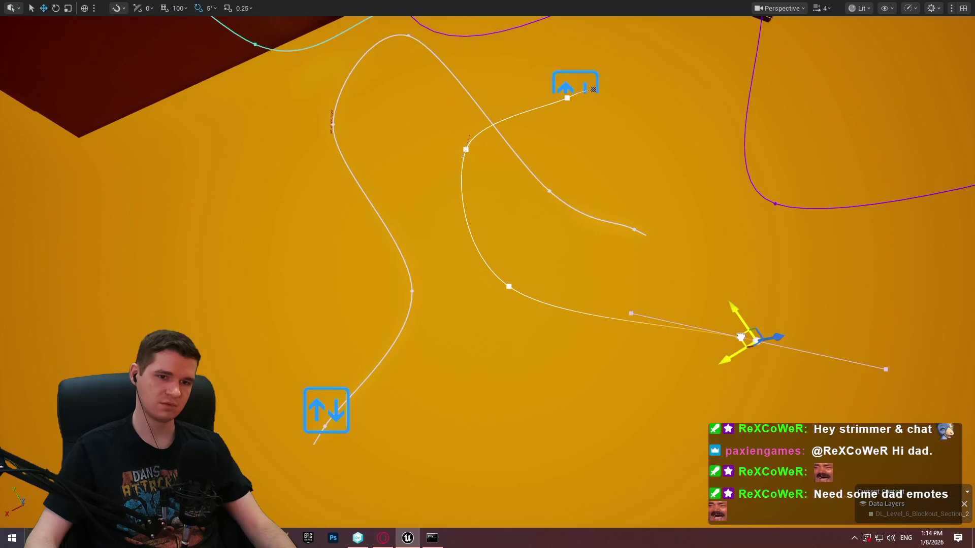
left_click_drag(737, 336, 716, 332)
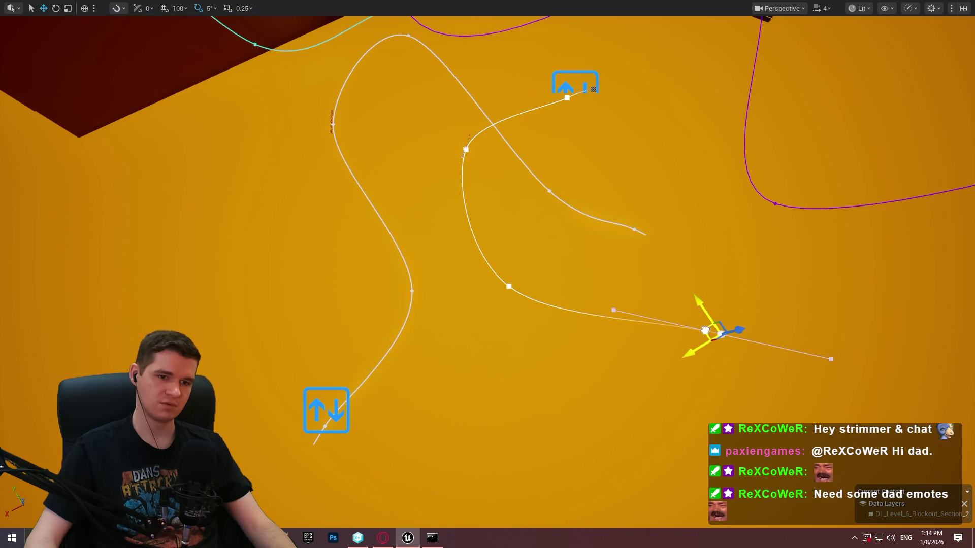
Step: Drag the curving platform spline's end point up-right so the path hooks back up
right_click(706, 328)
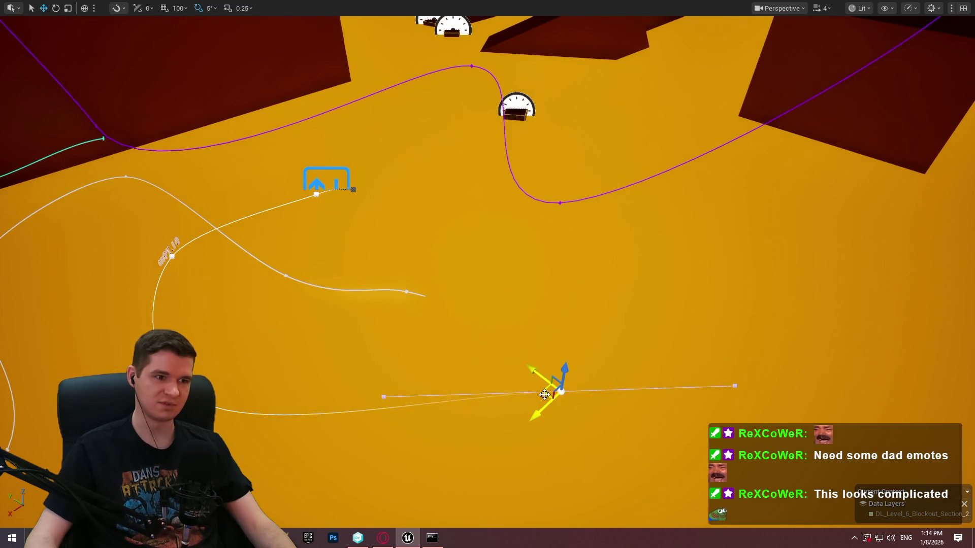
left_click_drag(545, 392, 515, 406)
mouse_move(573, 387)
left_mouse_down()
mouse_move(566, 341)
mouse_move(571, 390)
mouse_move(554, 450)
mouse_move(505, 467)
mouse_move(504, 480)
mouse_move(553, 434)
mouse_move(623, 337)
mouse_move(618, 345)
left_mouse_up()
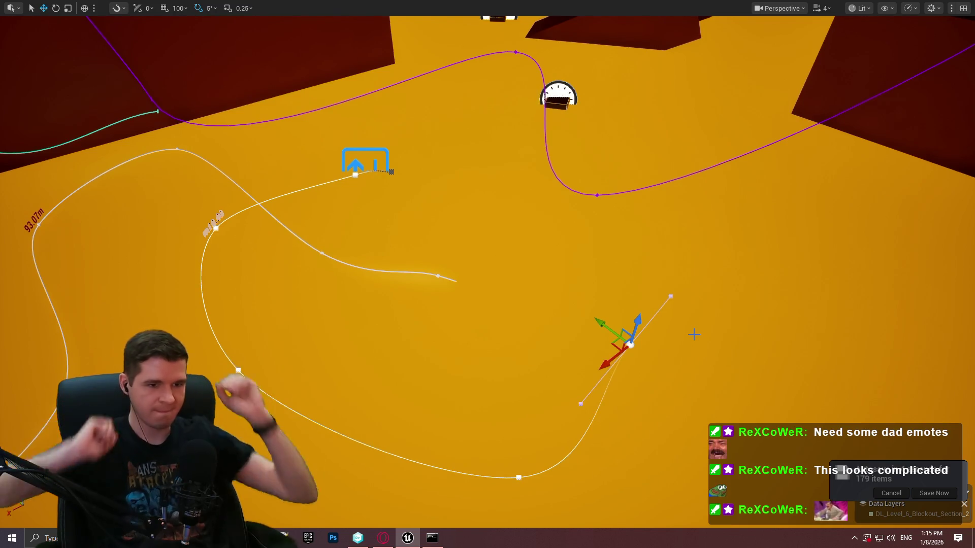
Step: Nudge the short spline platform's start point slightly left along the X axis
left_click(387, 171)
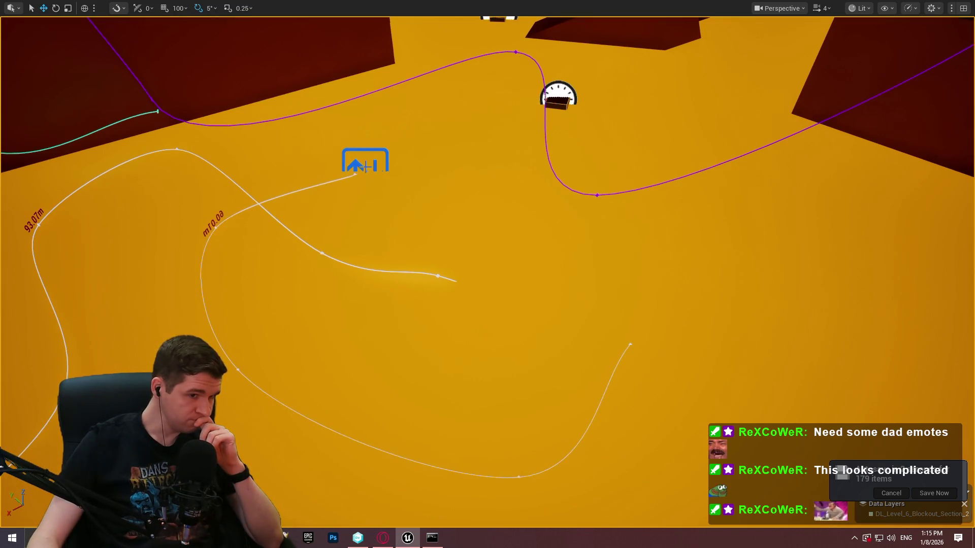
left_click(360, 167)
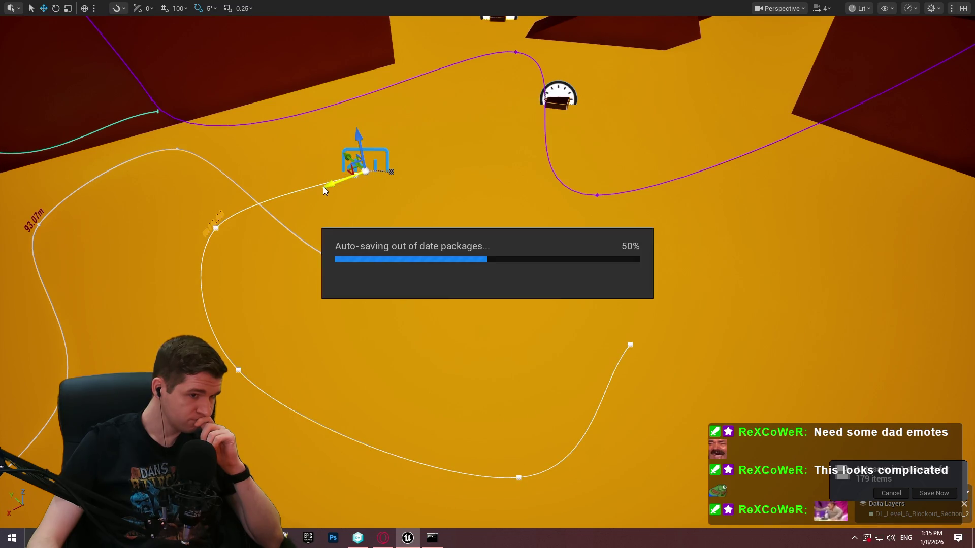
left_click_drag(323, 187, 295, 198)
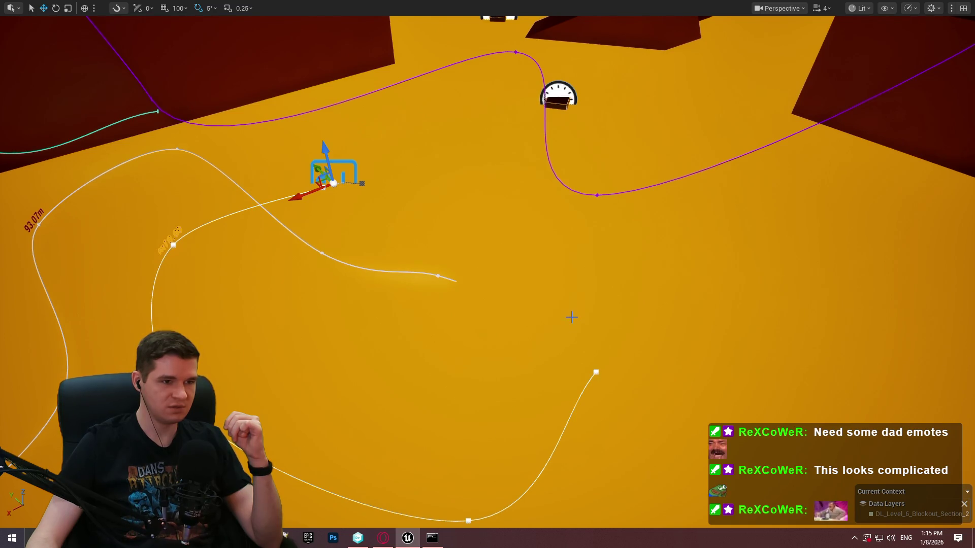
key("Escape")
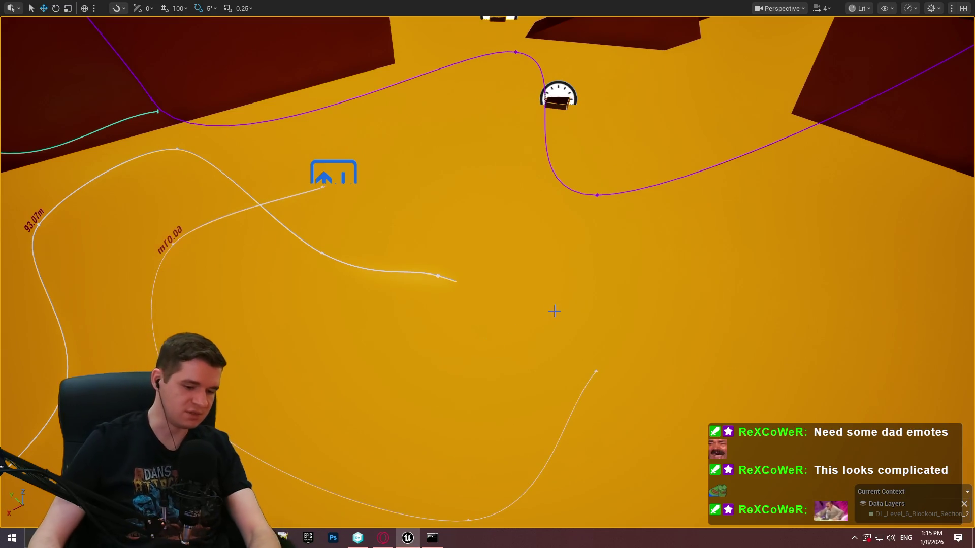
Step: Place a new BP_MovingPlatform_Spline and pull its spline point toward the red wall
key("F11")
mouse_move(401, 452)
left_mouse_down()
mouse_move(477, 216)
mouse_move(473, 231)
left_mouse_up()
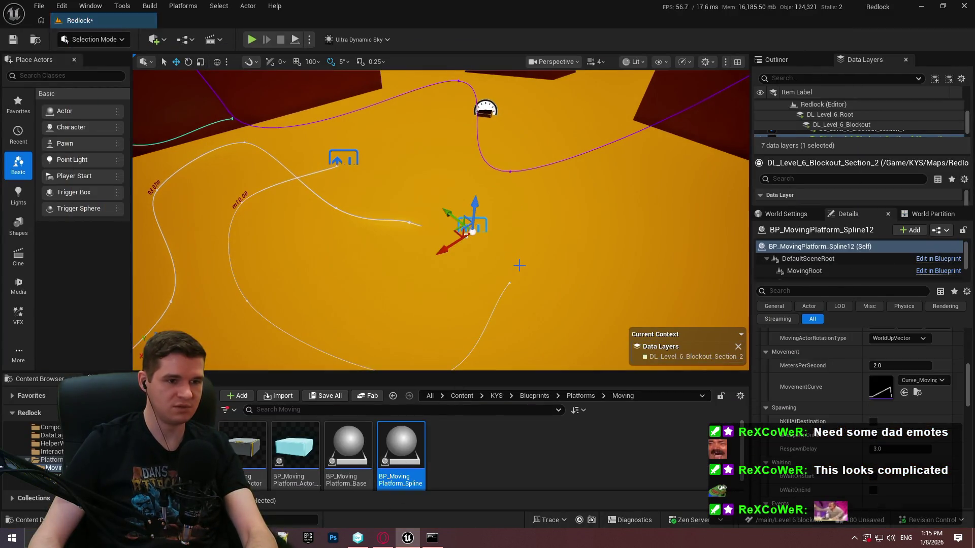
left_click(514, 248)
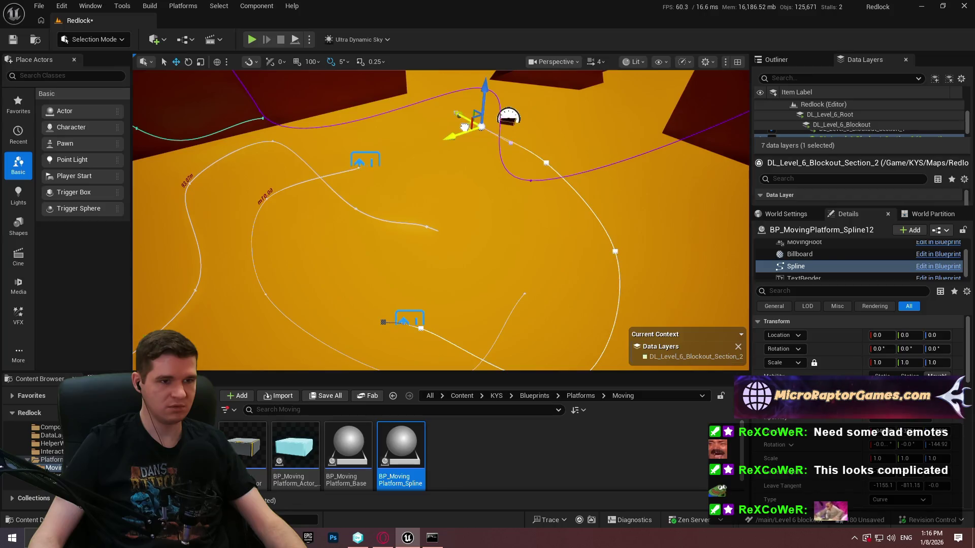
mouse_move(464, 125)
left_mouse_down()
mouse_move(449, 112)
mouse_move(466, 87)
mouse_move(455, 93)
left_mouse_up()
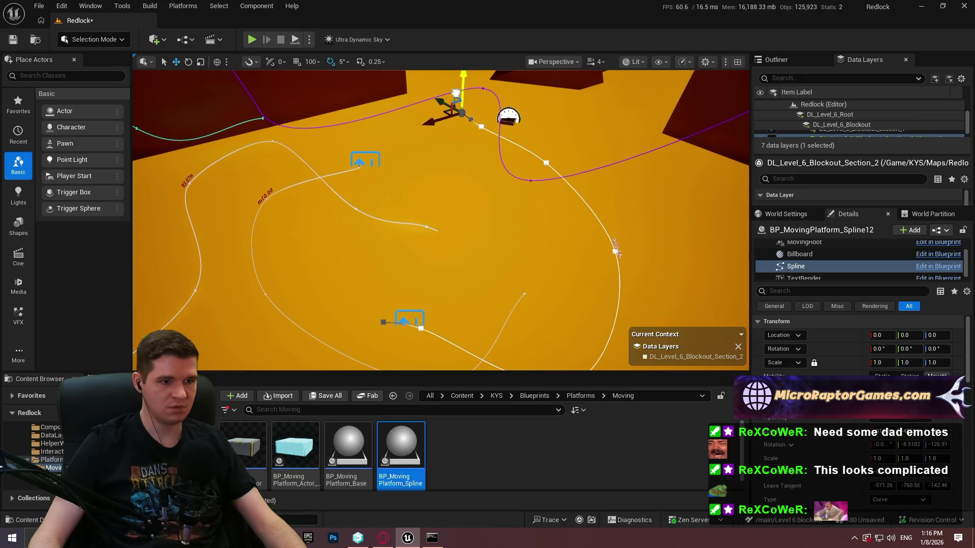
key("Escape")
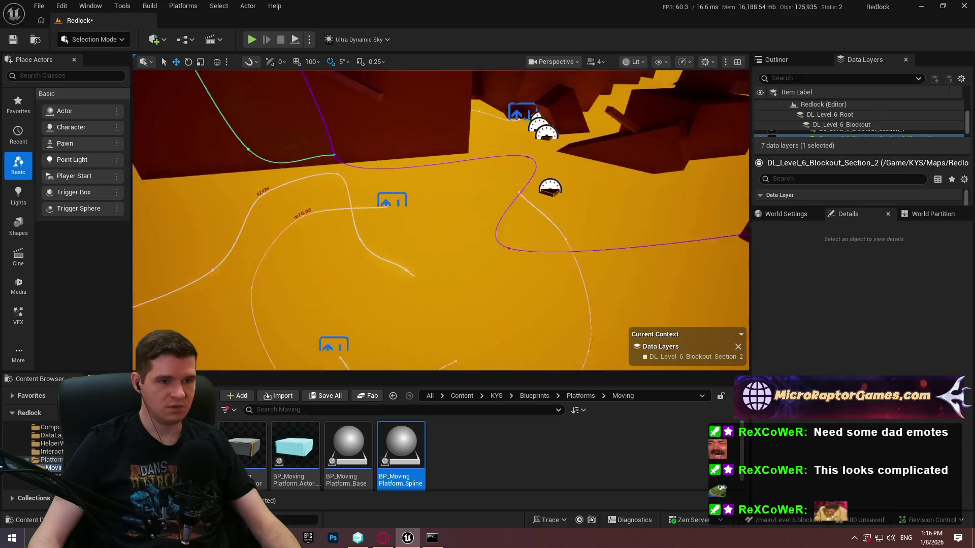
Step: Alt-drag BP_MovingPlatform_Spline11's end point to add one more spline point
key("w")
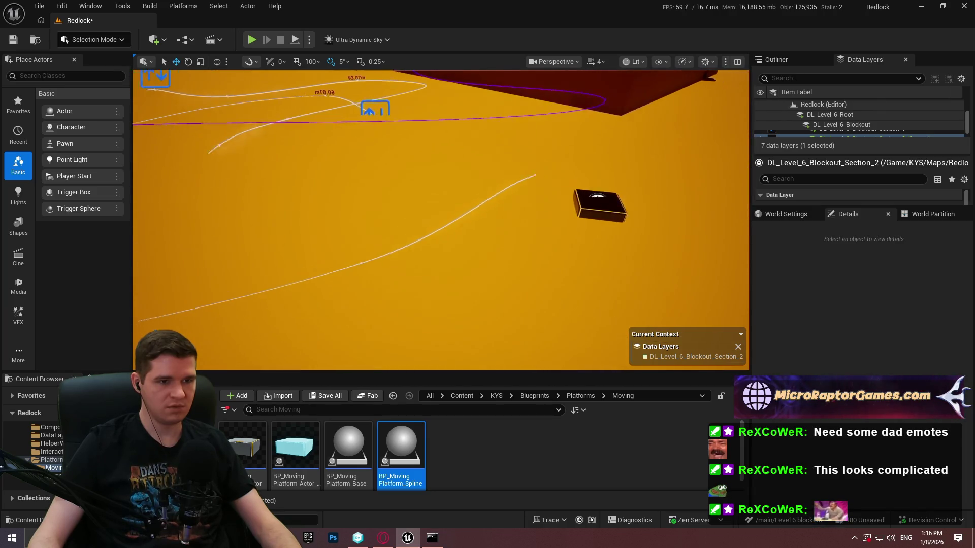
key("s")
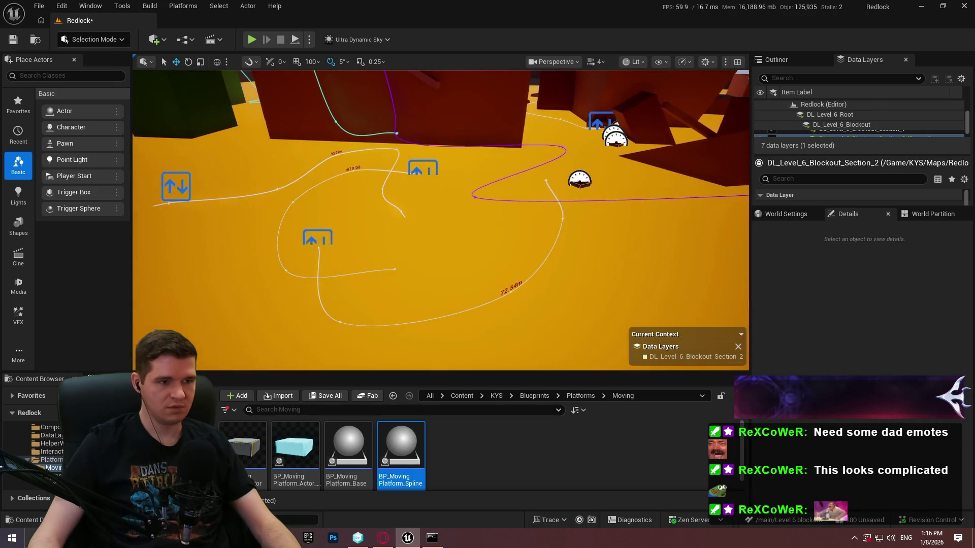
key("a")
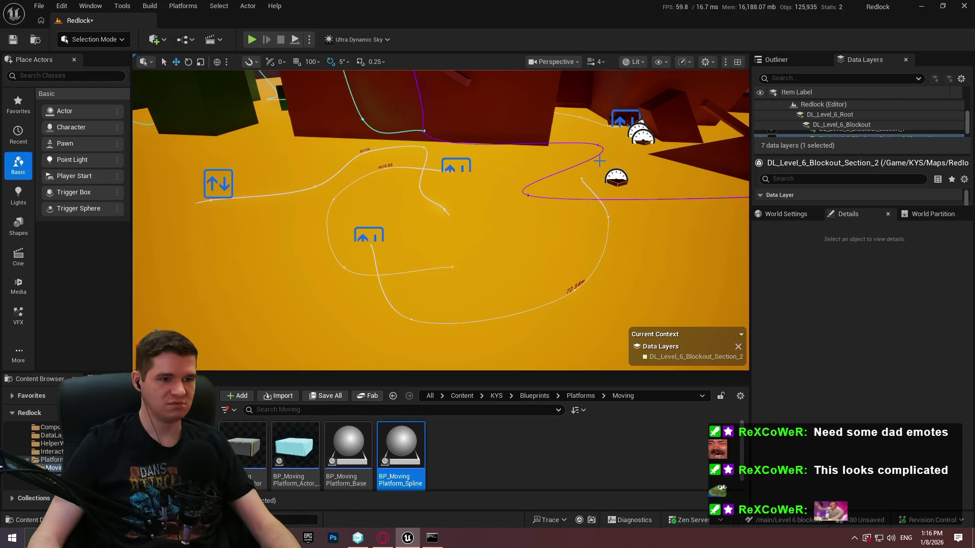
left_click(455, 265)
left_click(453, 266)
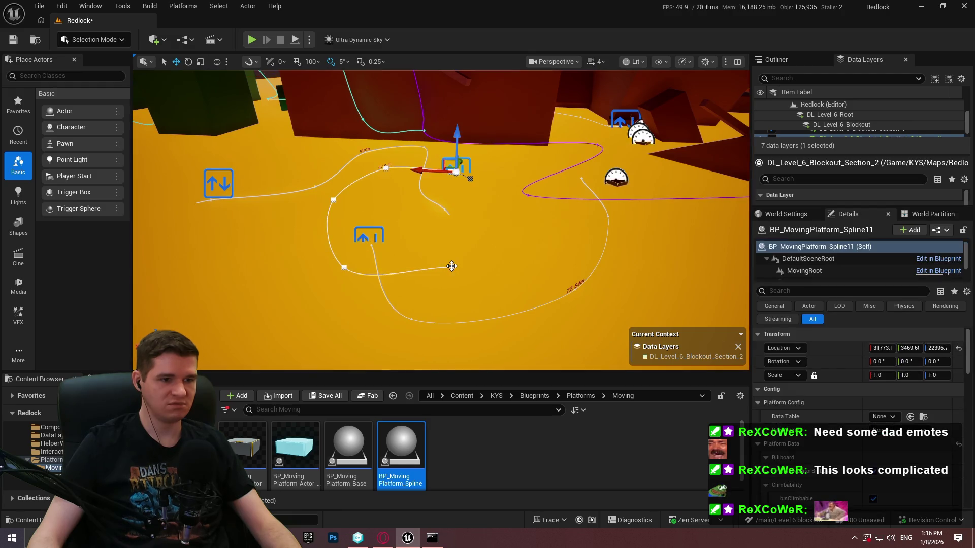
mouse_move(445, 261)
left_mouse_down()
mouse_move(502, 256)
mouse_move(512, 235)
mouse_move(512, 243)
left_mouse_up()
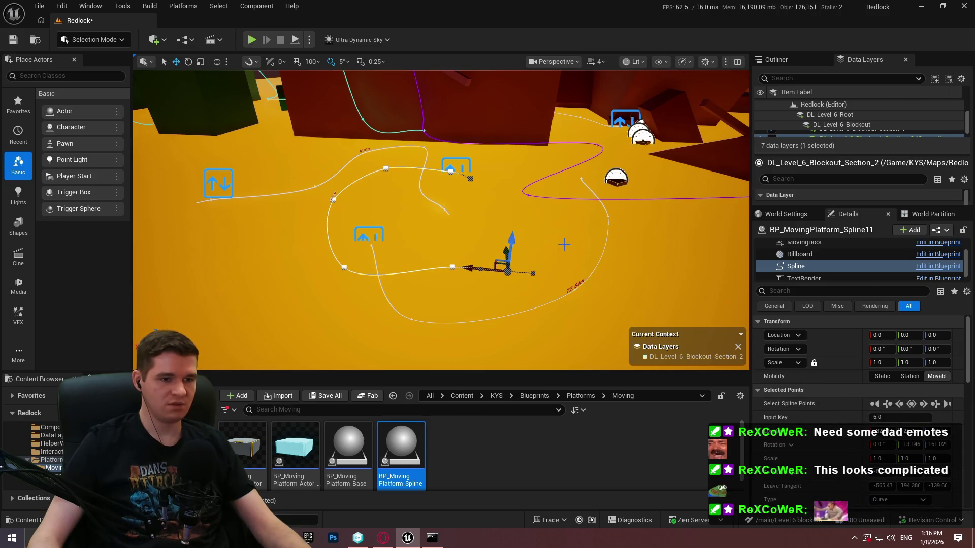
key("Escape")
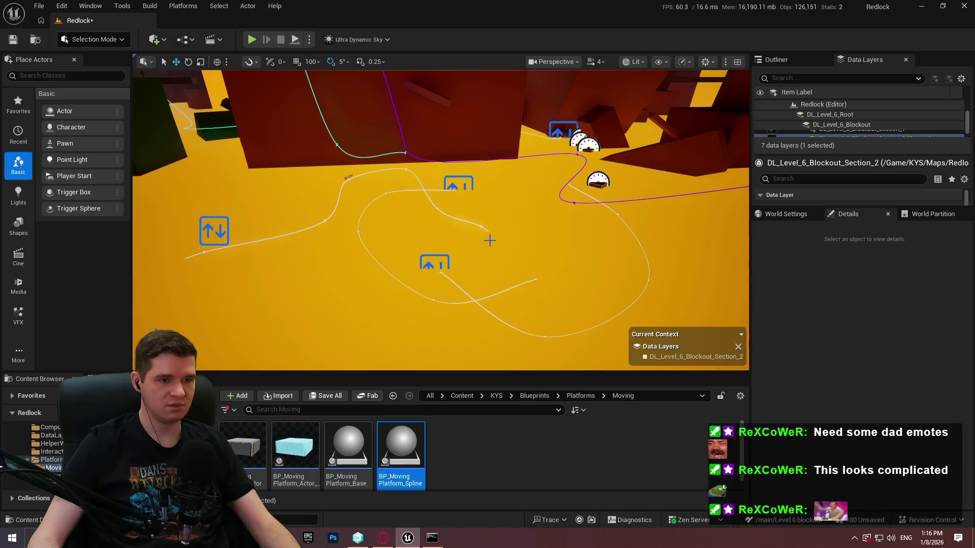
Step: Set BP_MovingPlatform_Spline12's MovingPlatformID to Level6_LavaPool_3
scroll(489, 238, "up", 5)
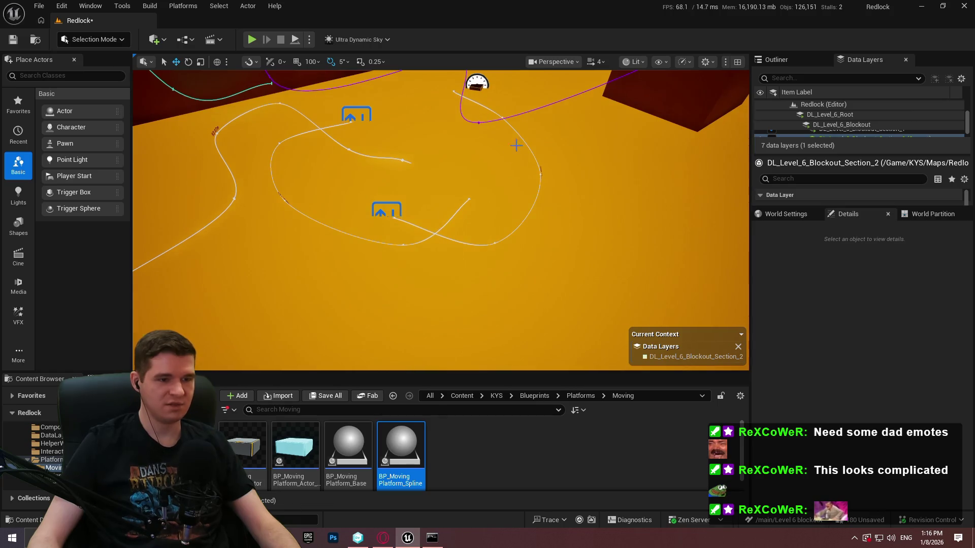
key("F11")
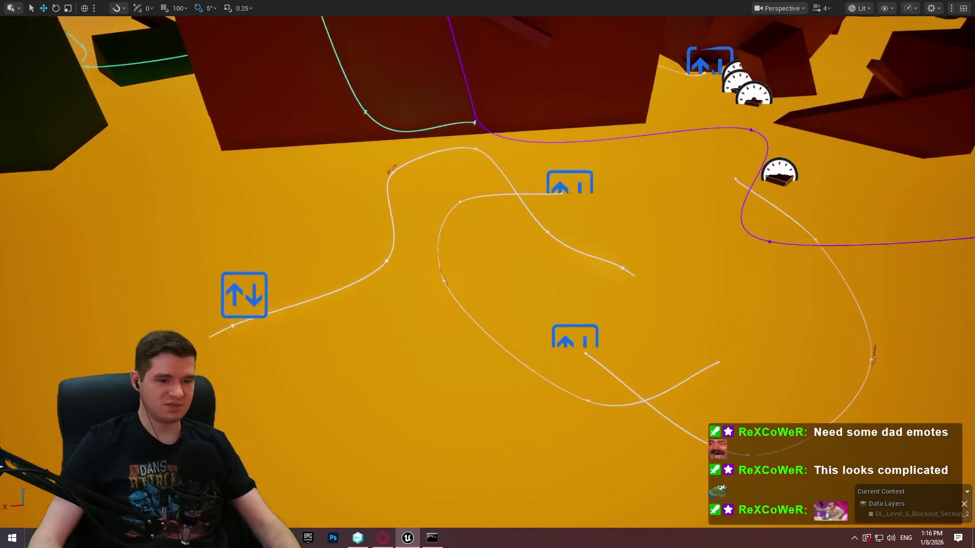
scroll(490, 261, "down", 3)
key("F11")
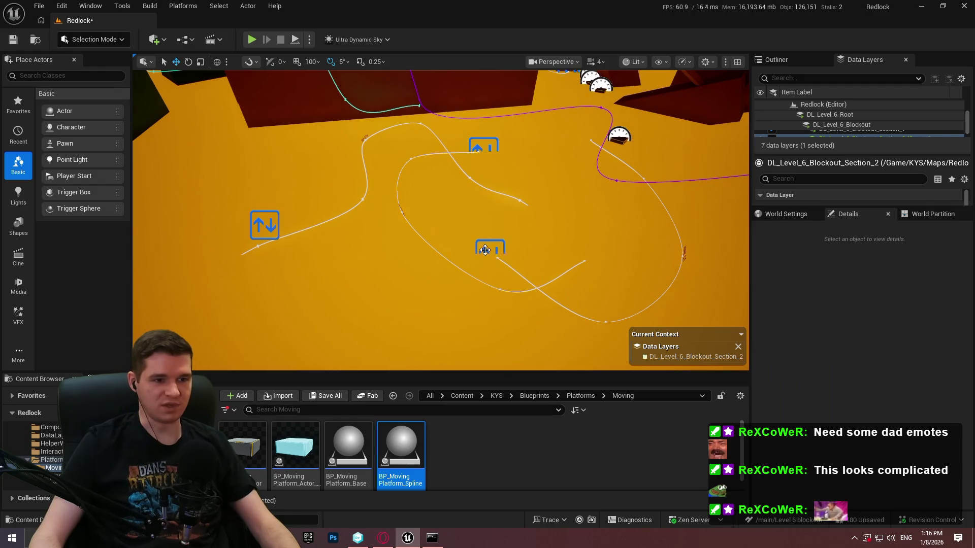
left_click(490, 249)
scroll(858, 421, "down", 5)
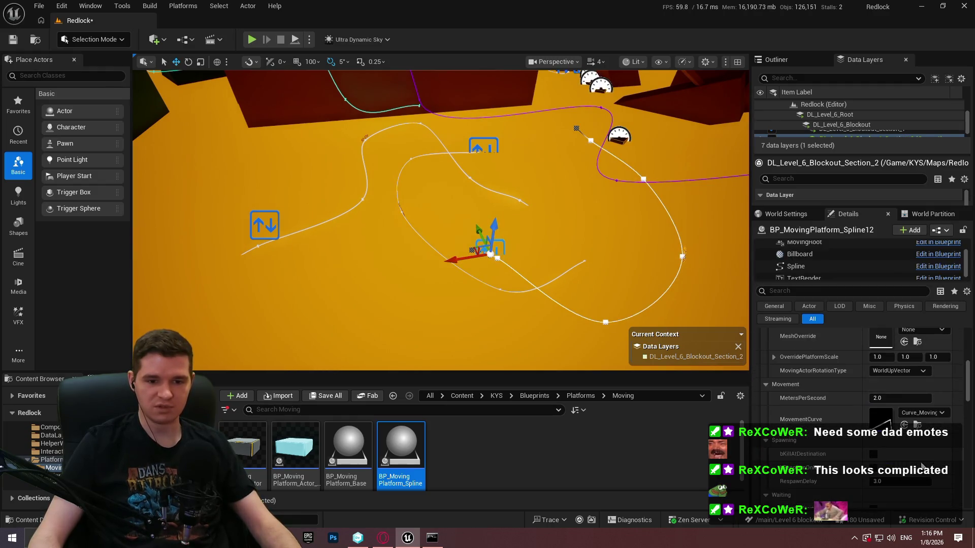
scroll(899, 421, "down", 3)
left_click_drag(918, 485, 932, 485)
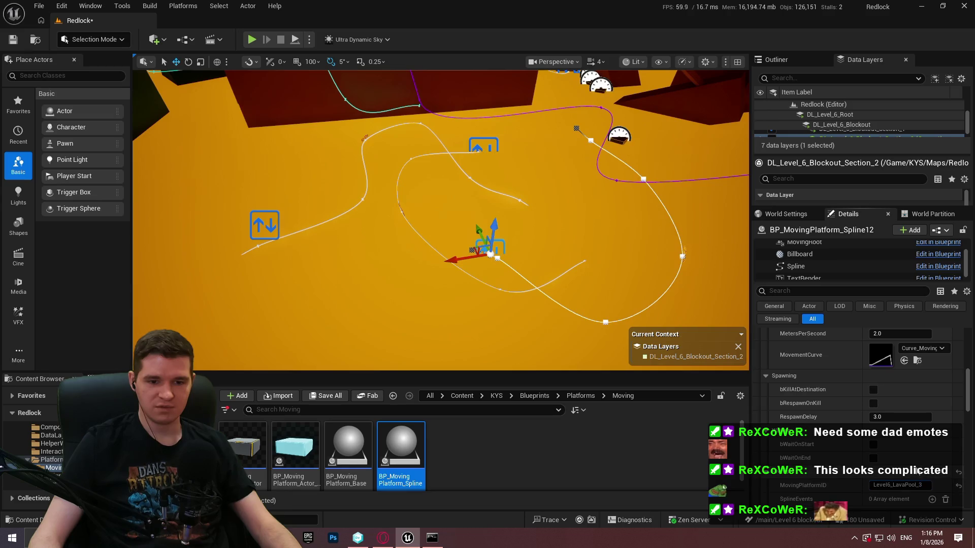
Step: Add a new spline event to BP_MovingPlatform_Spline10
left_click_drag(517, 311, 500, 304)
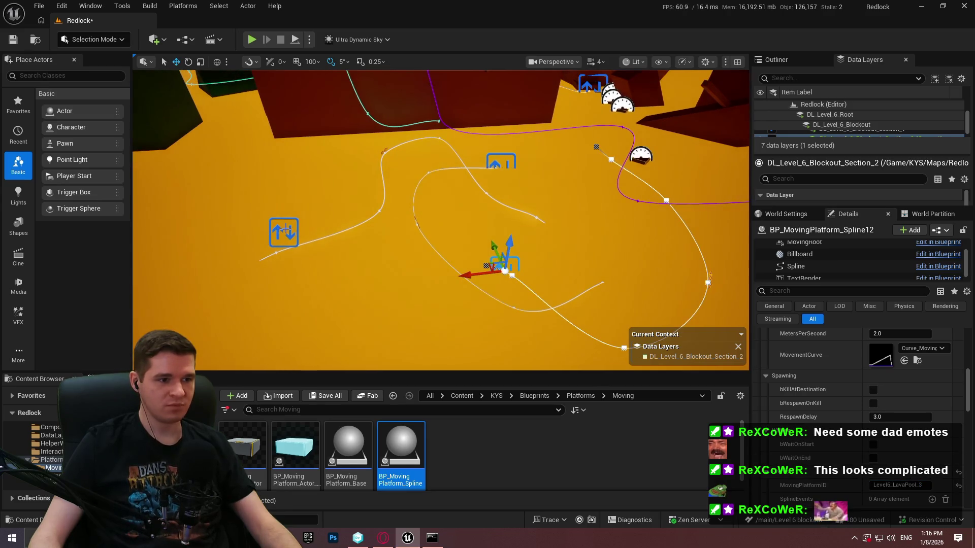
left_click(287, 233)
scroll(913, 427, "down", 4)
left_click(932, 418)
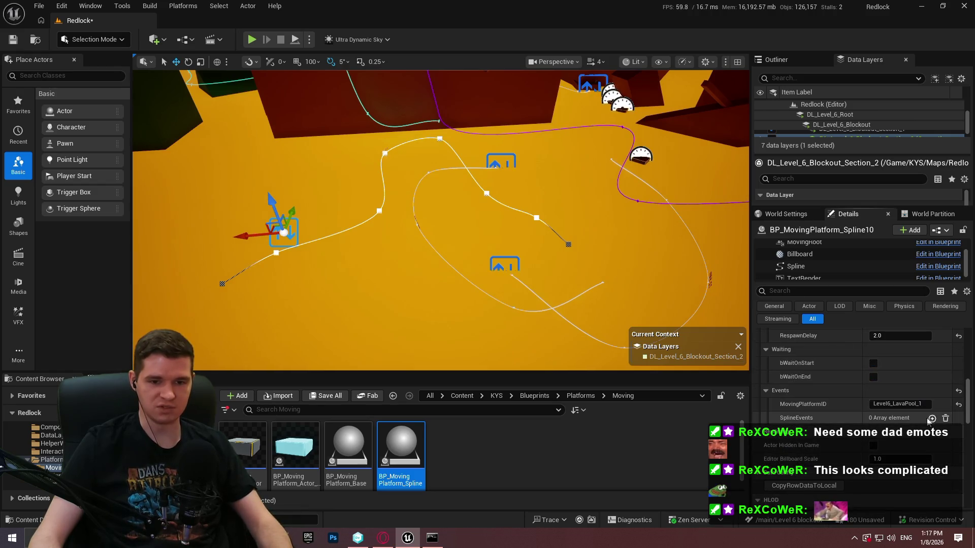
Step: Set Spline10's spline event to time percentage 0.35 with child ID Level6_LavaPool_2
scroll(885, 441, "down", 2)
left_click(890, 426)
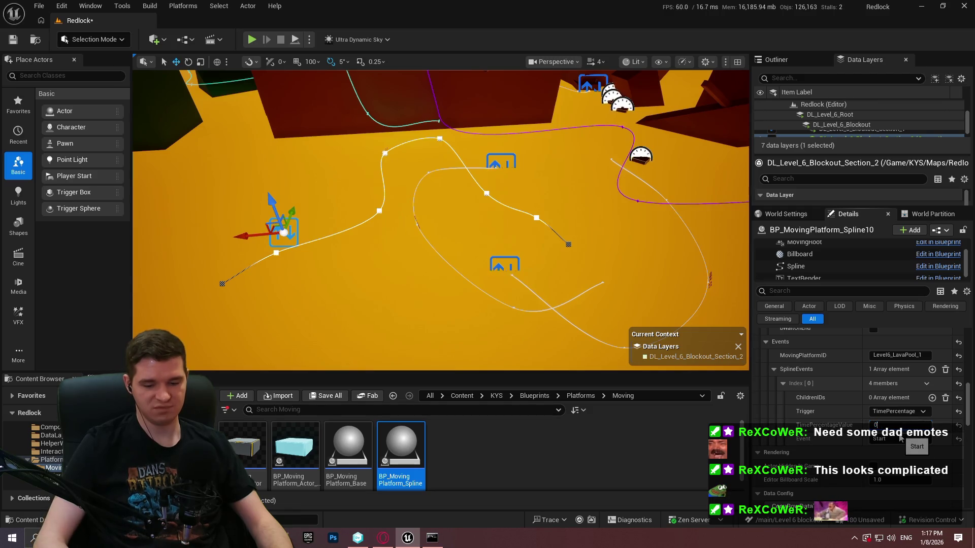
type(".35")
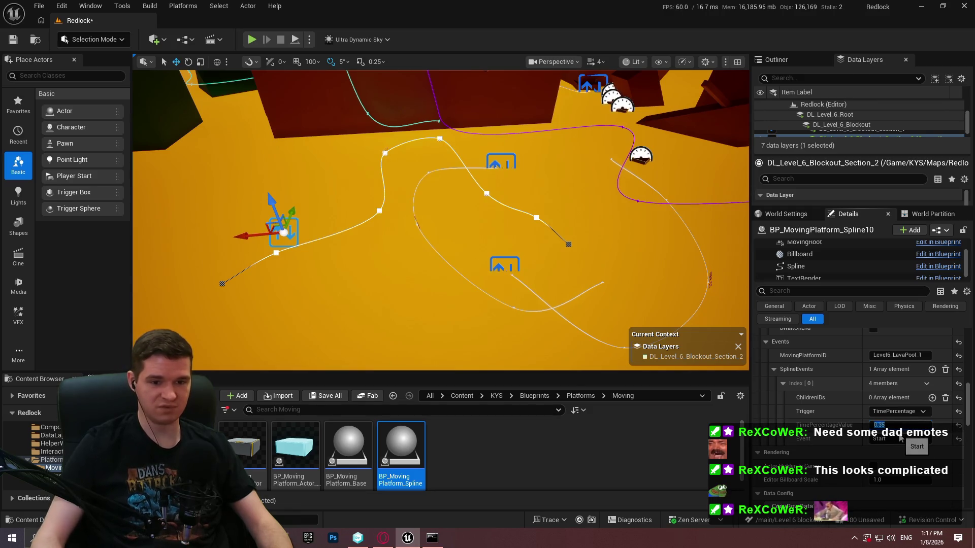
left_click(932, 397)
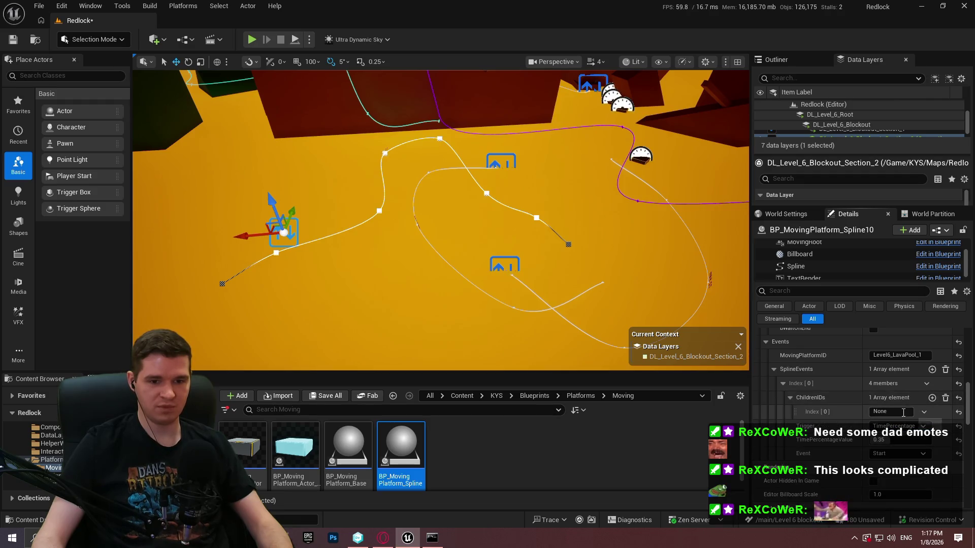
type("Level6_LavaPool_1")
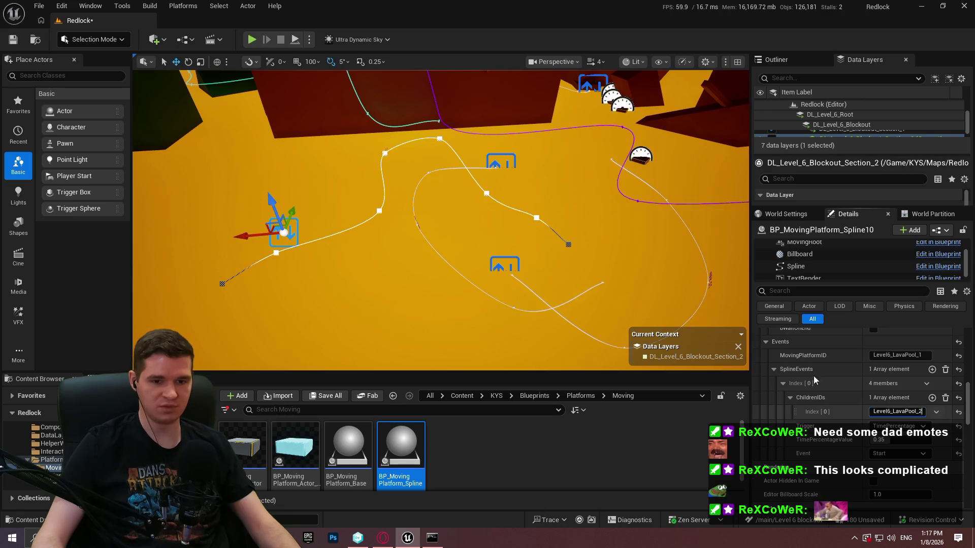
key("ctrl+a")
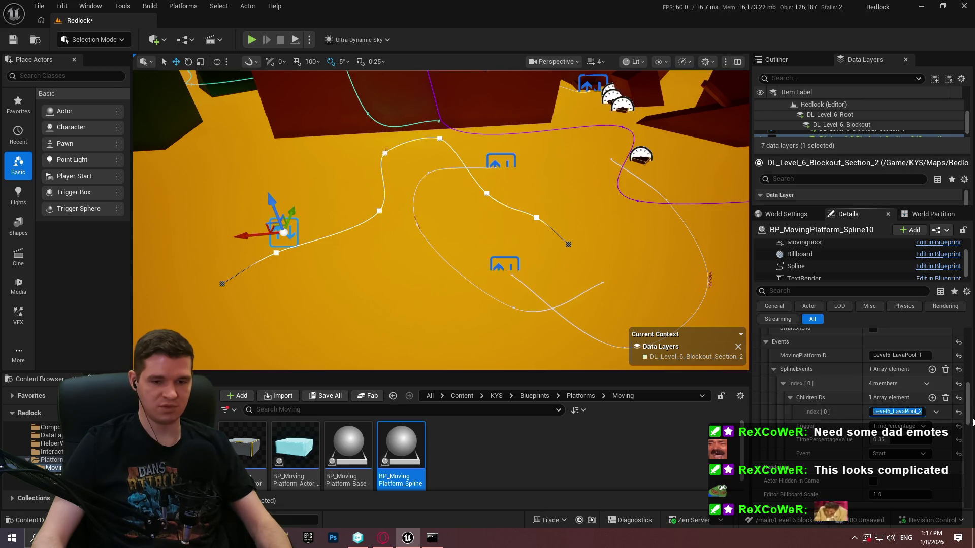
key("Return")
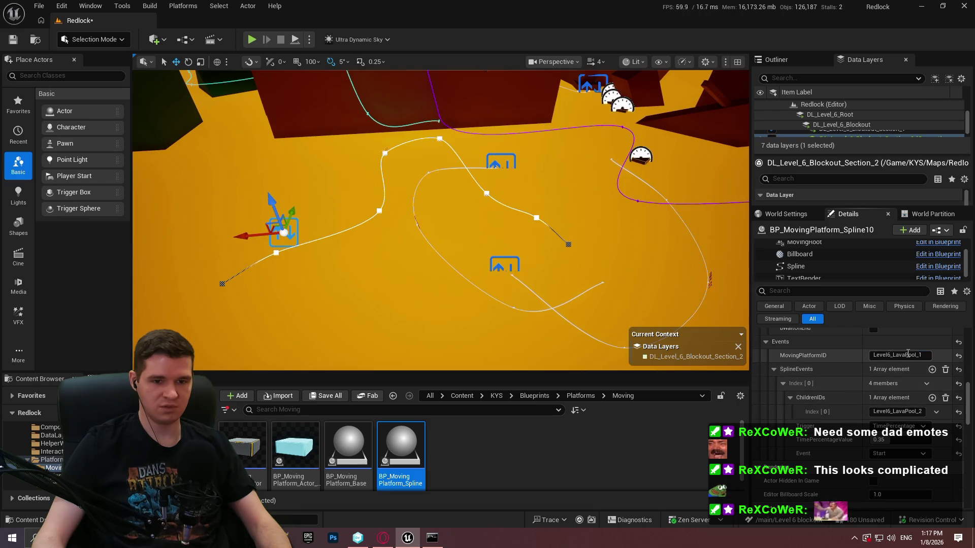
left_click(907, 355)
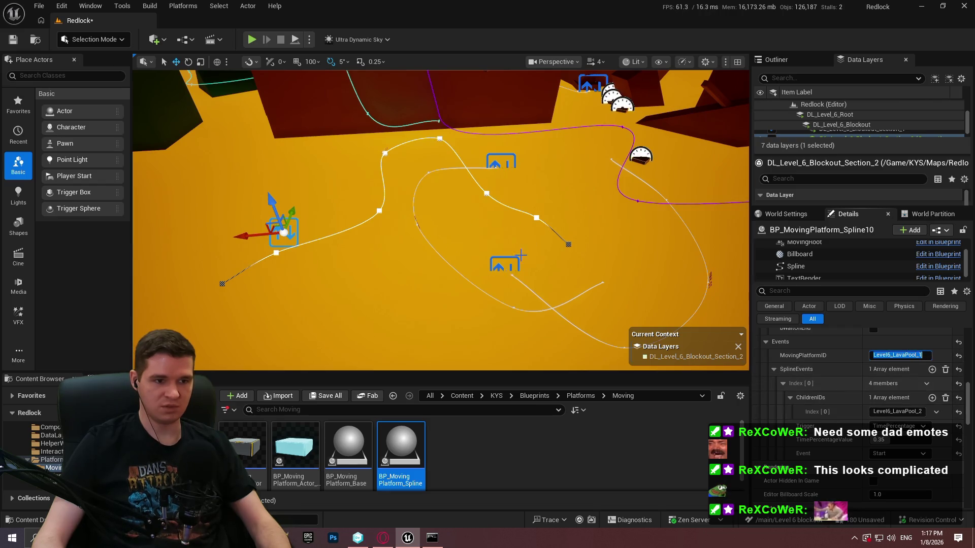
left_click(602, 282)
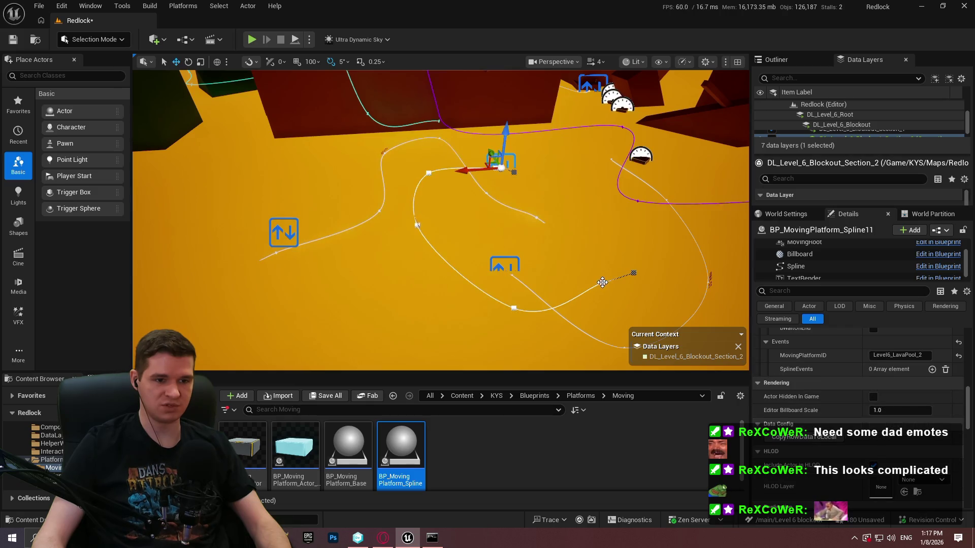
Step: Give BP_MovingPlatform_Spline11 a spline event at 0.35 with a child ID slot
left_click(602, 282)
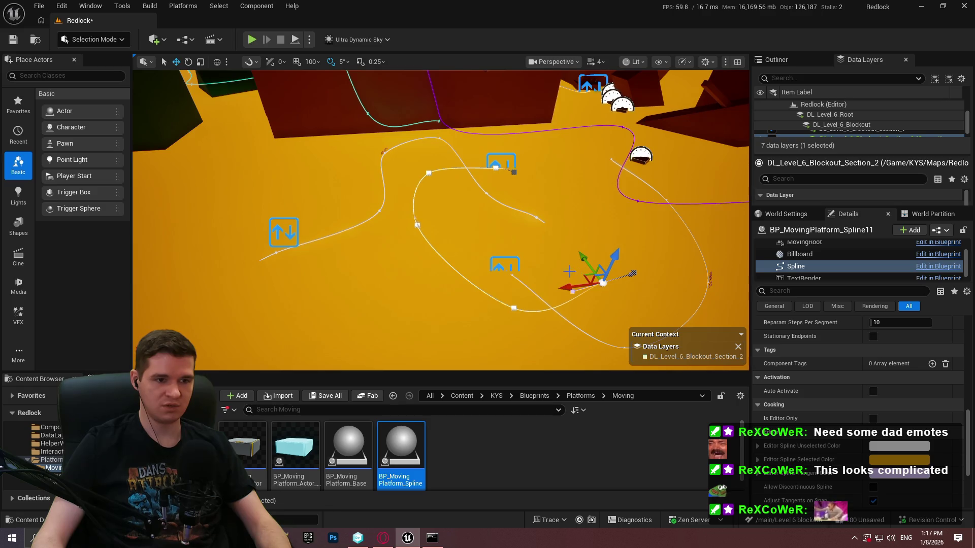
left_click(486, 161)
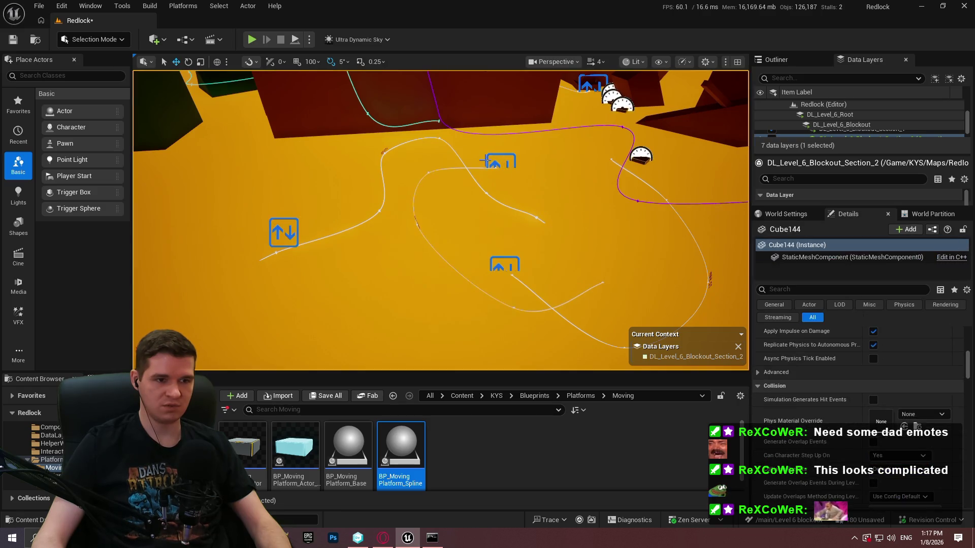
left_click(494, 163)
scroll(829, 402, "down", 5)
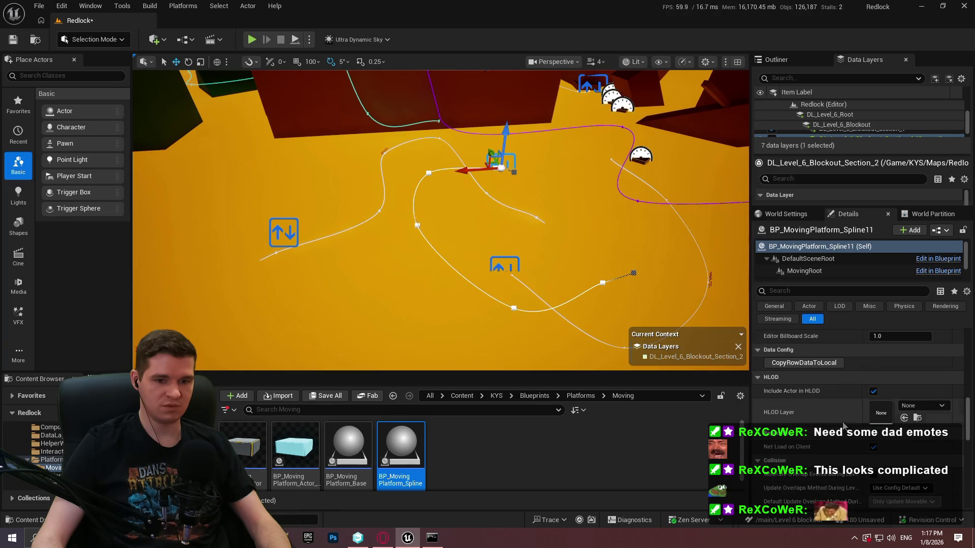
scroll(865, 398, "up", 5)
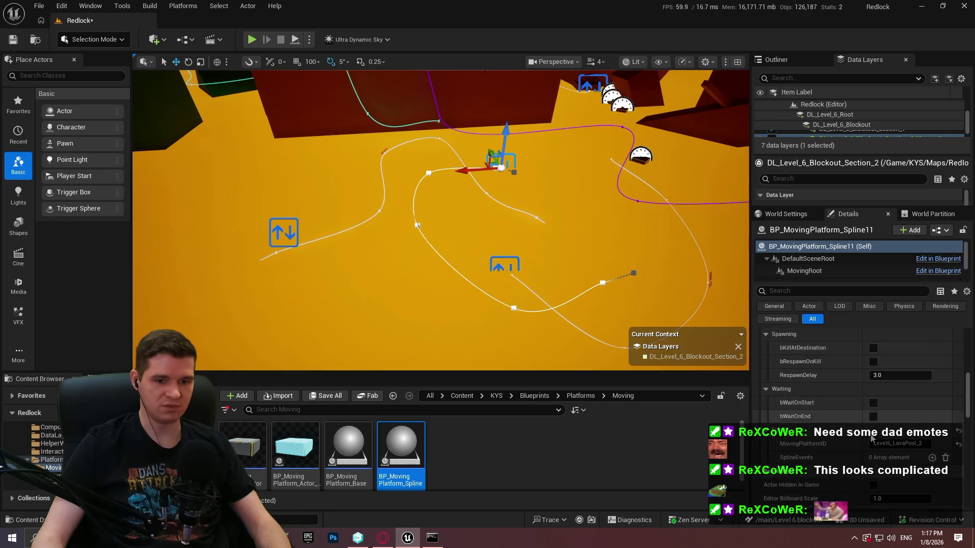
left_click(932, 457)
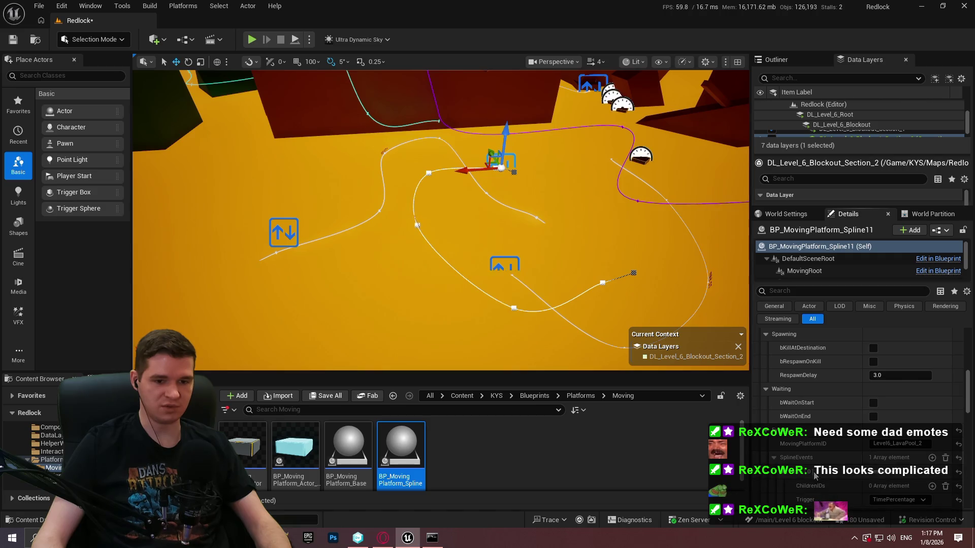
scroll(900, 466, "down", 2)
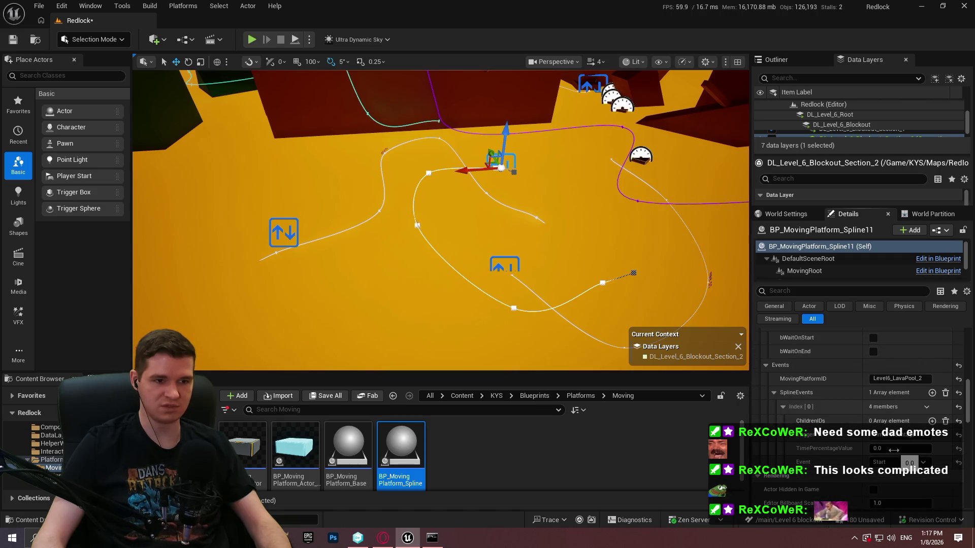
type("0.35")
key("Return")
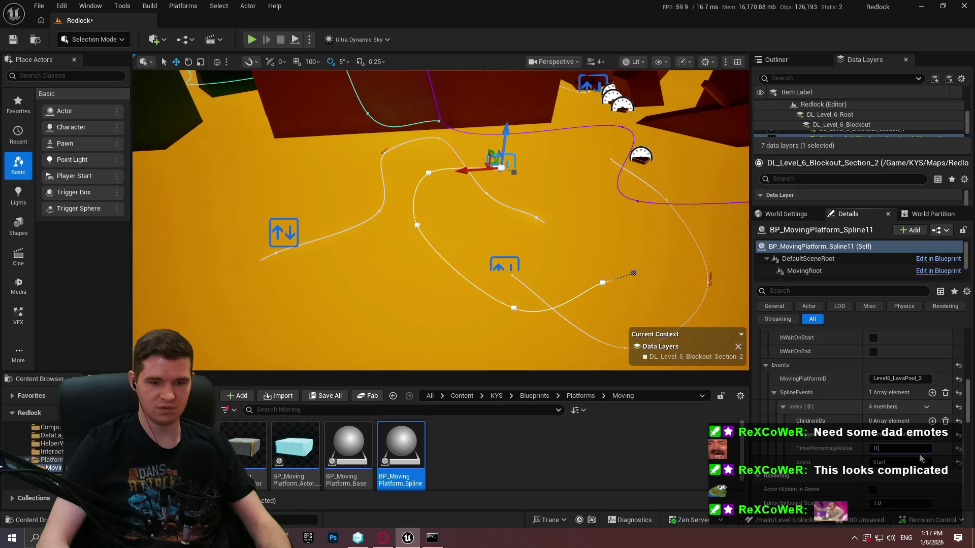
left_click(931, 421)
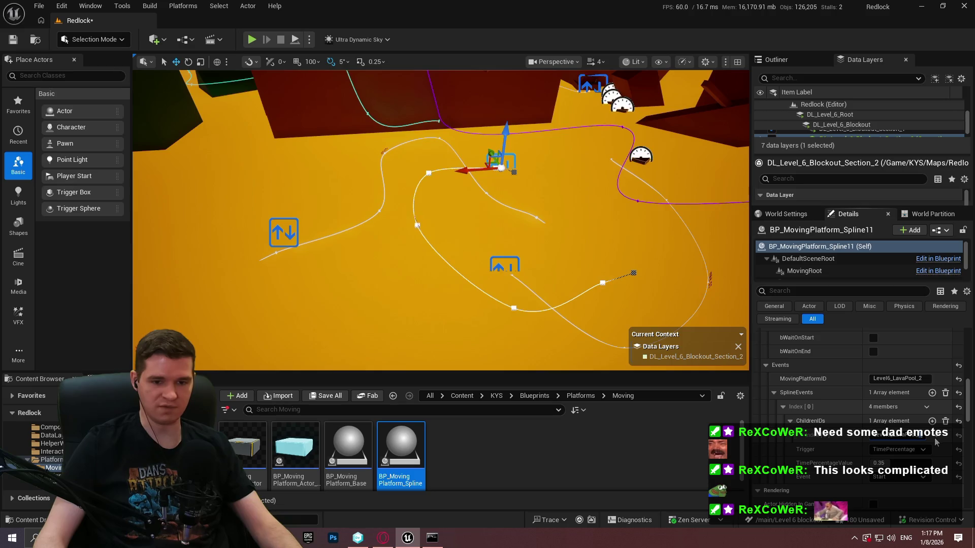
scroll(885, 396, "up", 5)
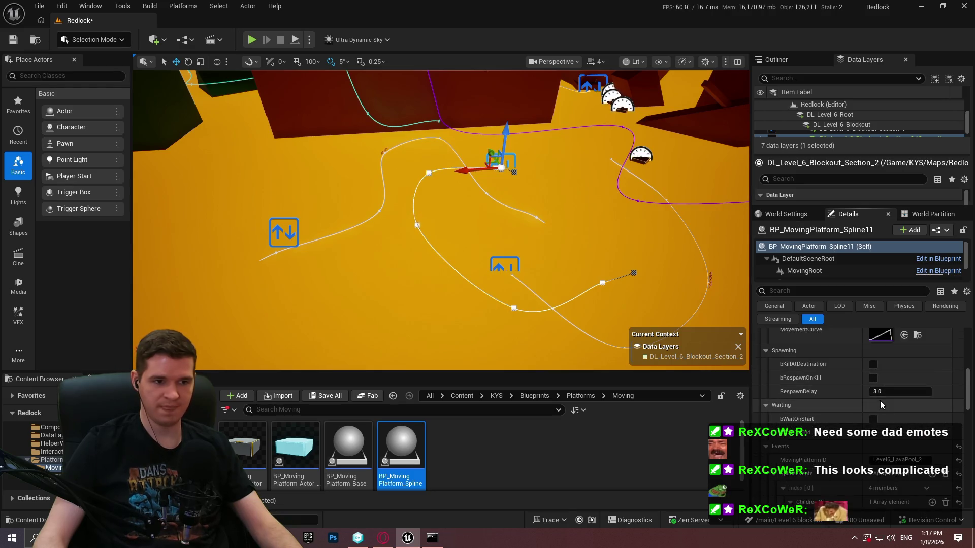
Step: Set Spline11 to wait on start, kill at destination, respawn after 0.1, and FollowSplineDirectly
left_click(873, 418)
left_click(895, 392)
type("0.1")
key("Return")
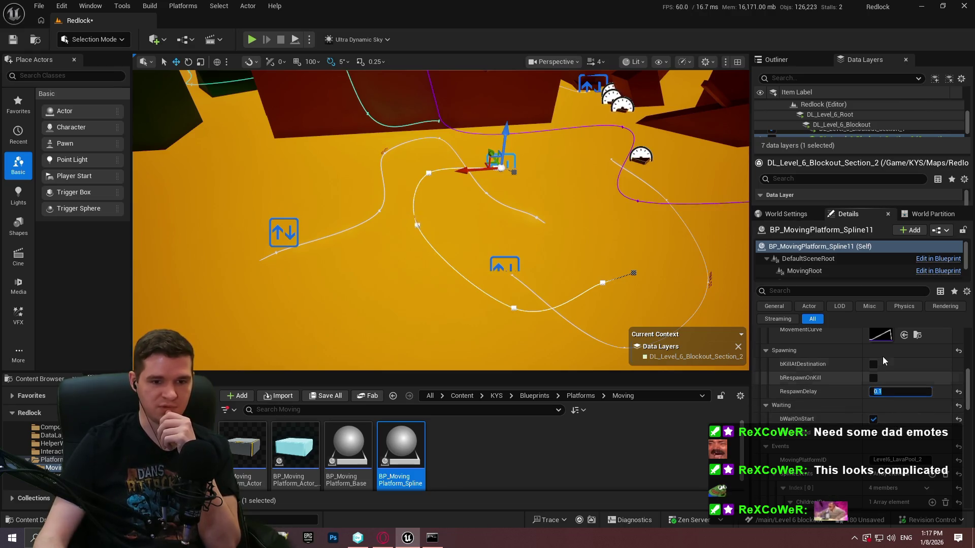
left_click(873, 364)
left_click(874, 377)
scroll(899, 384, "up", 4)
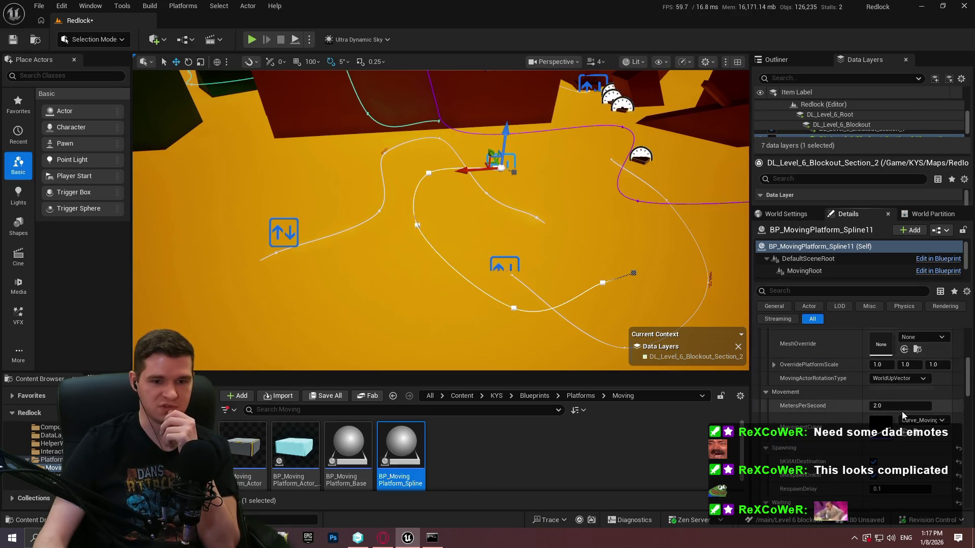
left_click(902, 378)
left_click(894, 408)
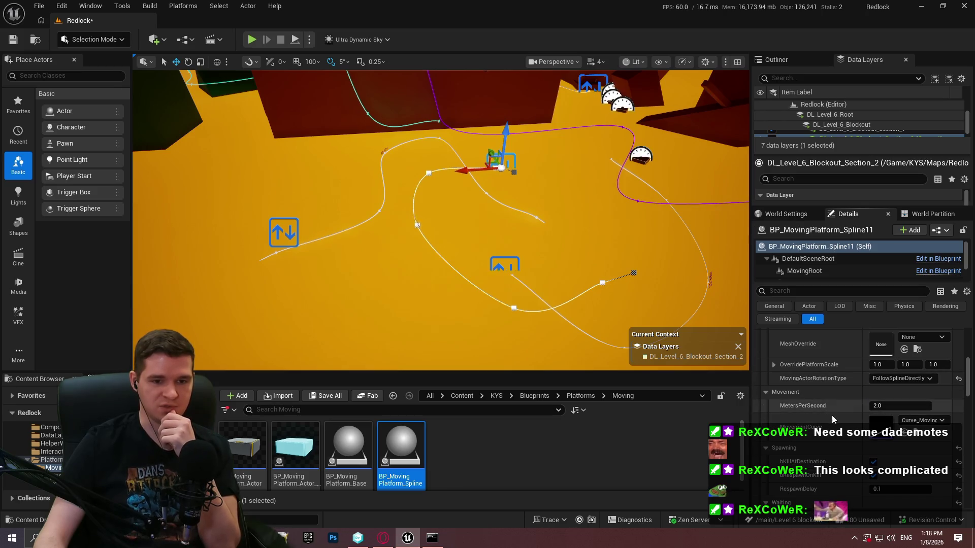
left_click(876, 406)
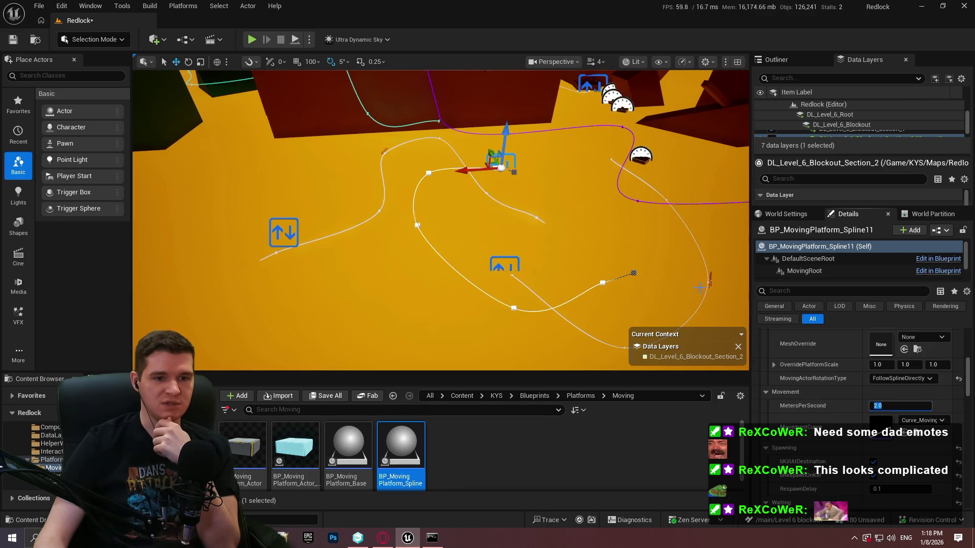
Step: Give Spline12 the same FollowSplineDirectly, kill, 0.1 respawn and wait settings, then playtest
left_click(496, 274)
left_click(504, 265)
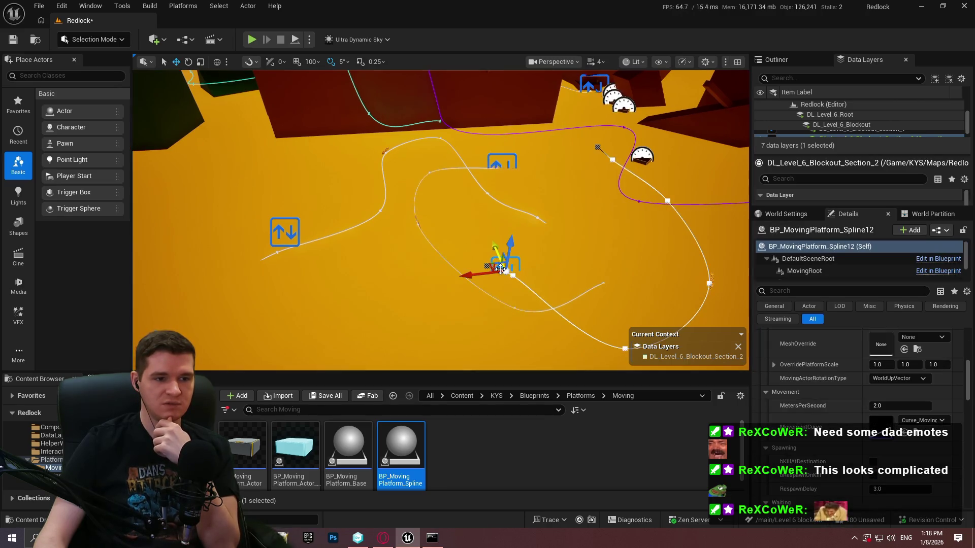
left_click(898, 345)
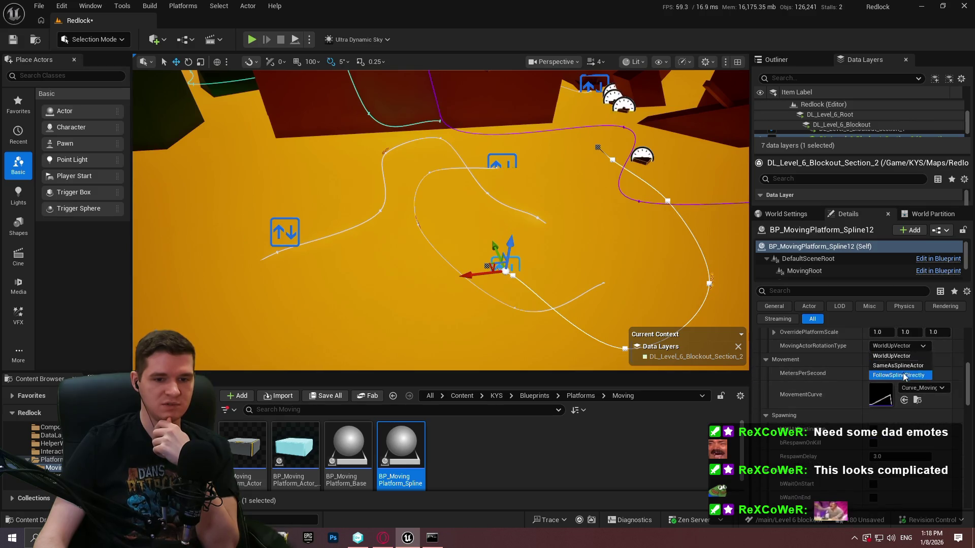
left_click(893, 378)
scroll(873, 414, "down", 1)
left_click(874, 412)
left_click(877, 440)
type("0.1")
scroll(859, 412, "down", 3)
left_click(873, 387)
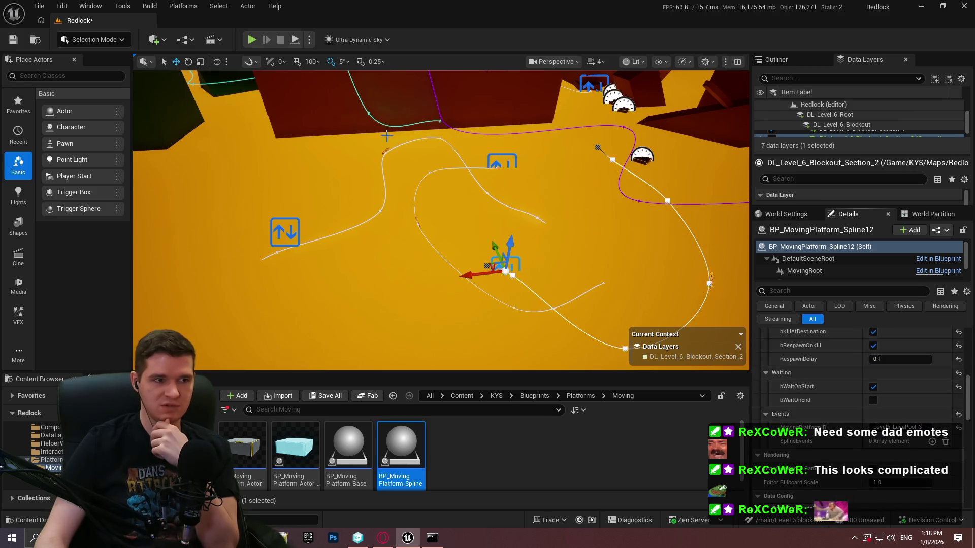
key("alt+p")
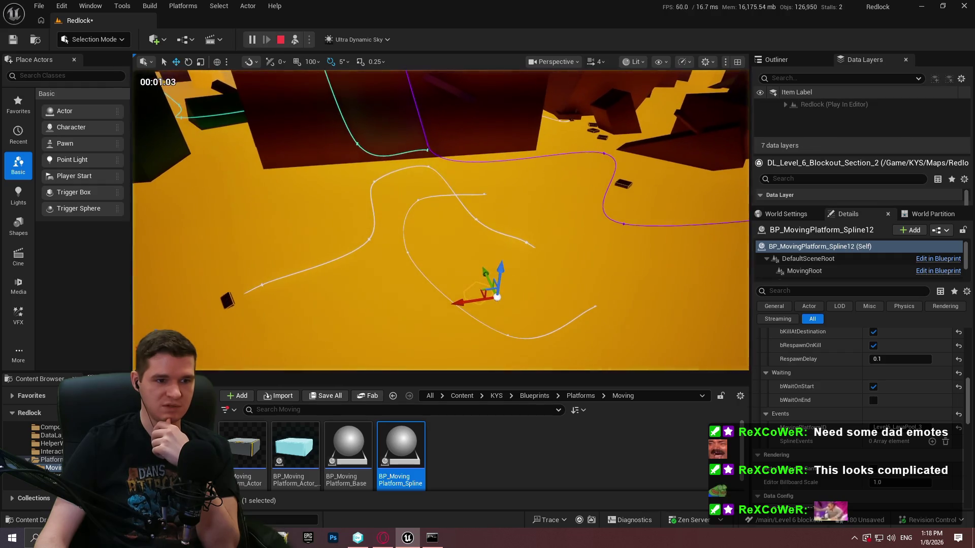
key("F11")
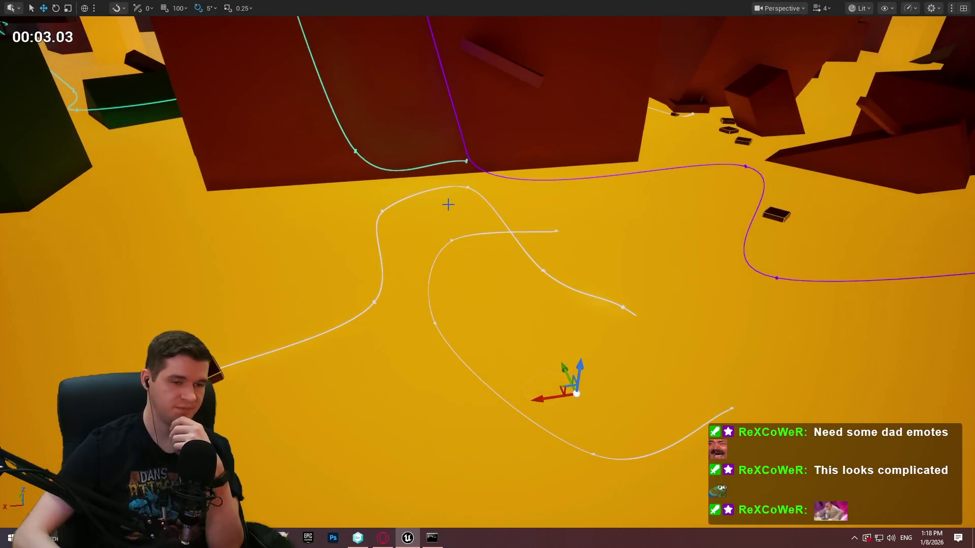
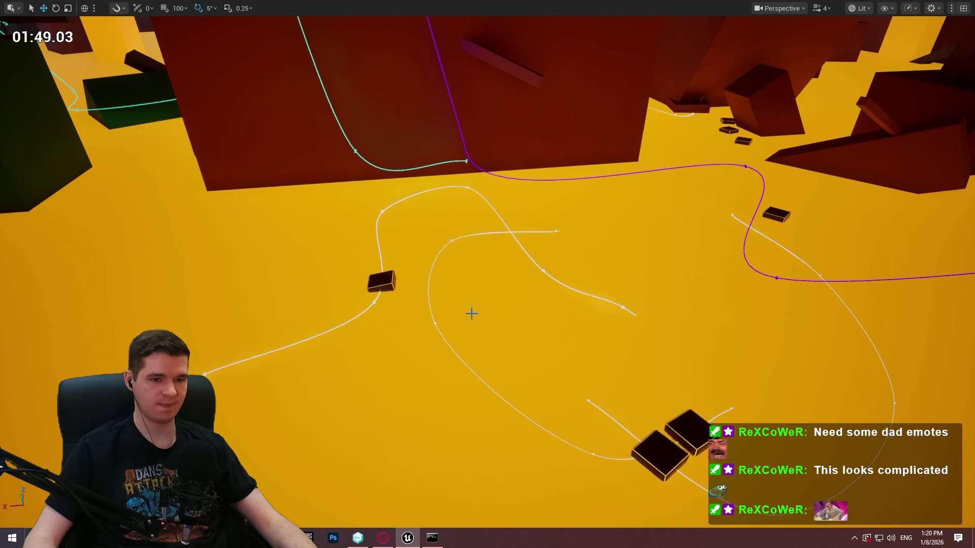
Step: Stop the play-test and set BP_MovingPlatform_Spline10's event TimePercentageValue to 0.4
key("Escape")
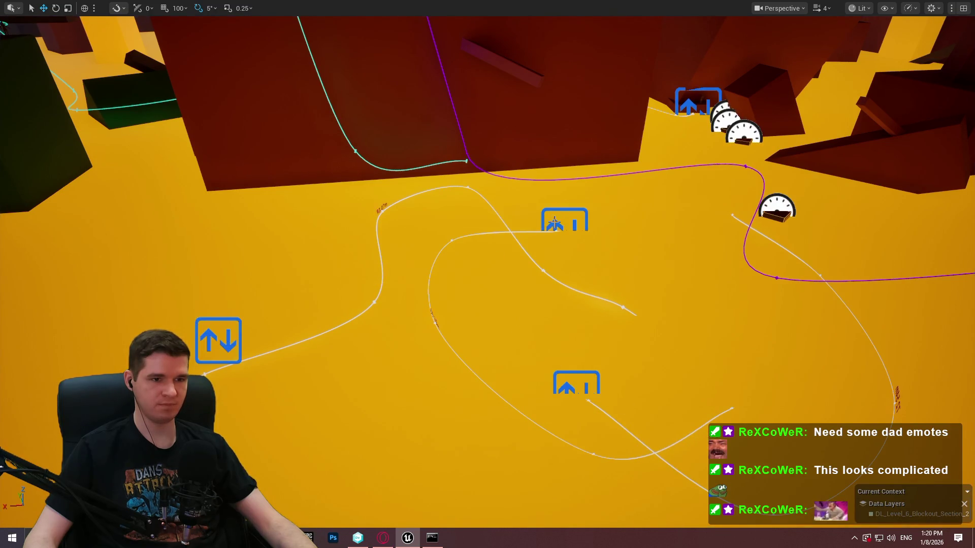
left_click(552, 222)
key("F11")
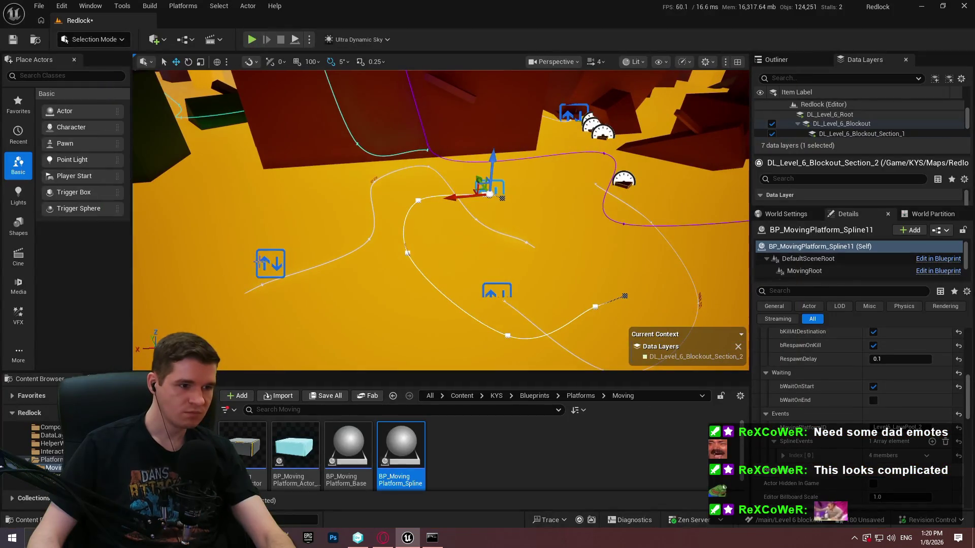
left_click(258, 263)
scroll(812, 365, "down", 1)
left_click(781, 423)
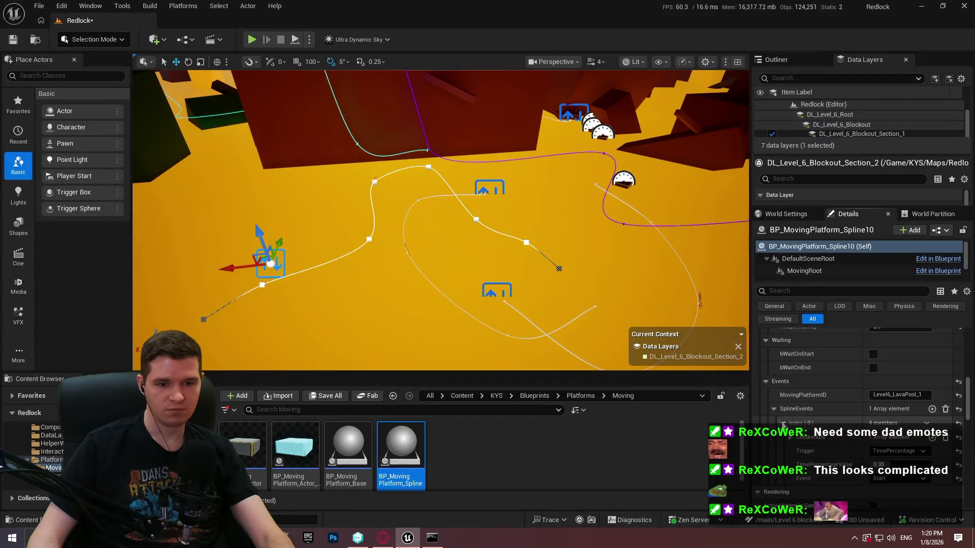
left_click(898, 463)
type("0.4")
key("Return")
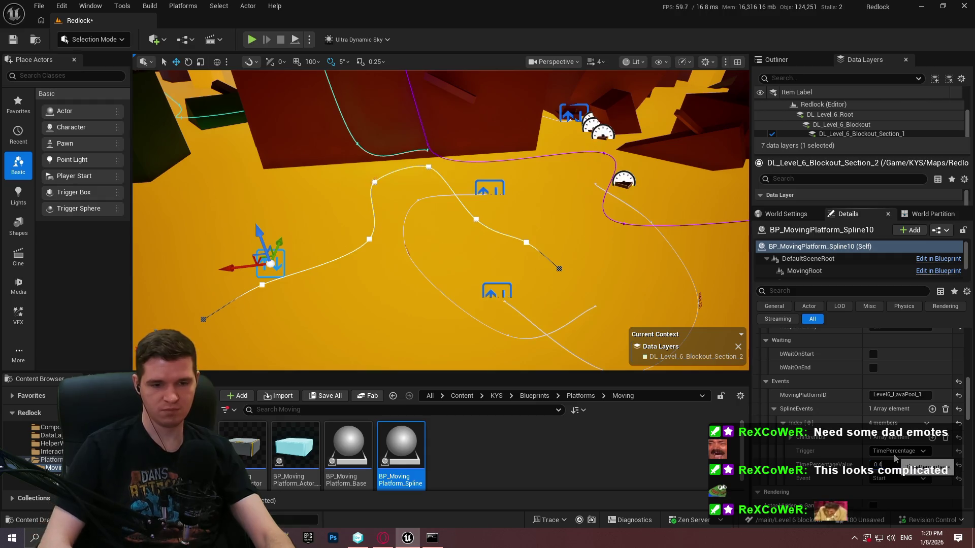
Step: Set Spline11's event time percentage to 0.3 and start a full-screen simulation
left_click(483, 190)
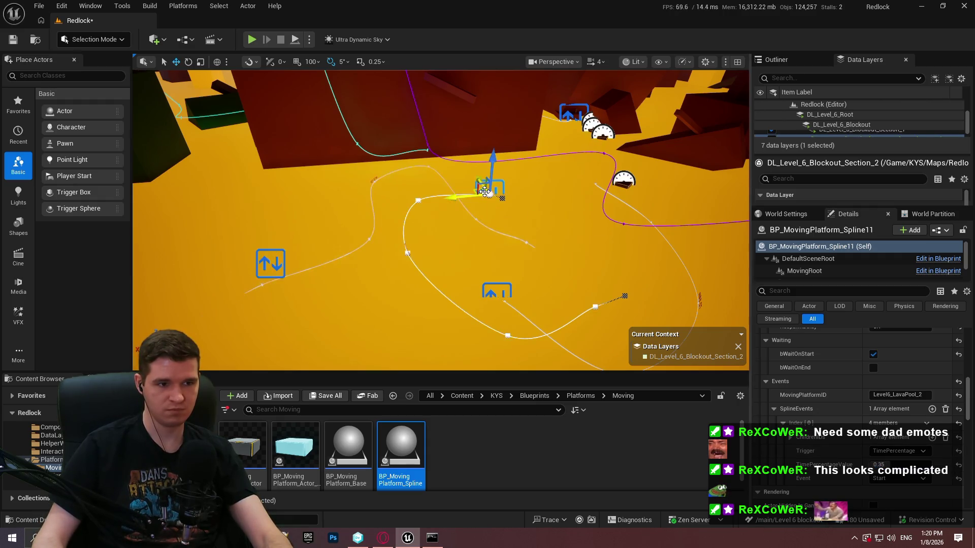
left_click(893, 463)
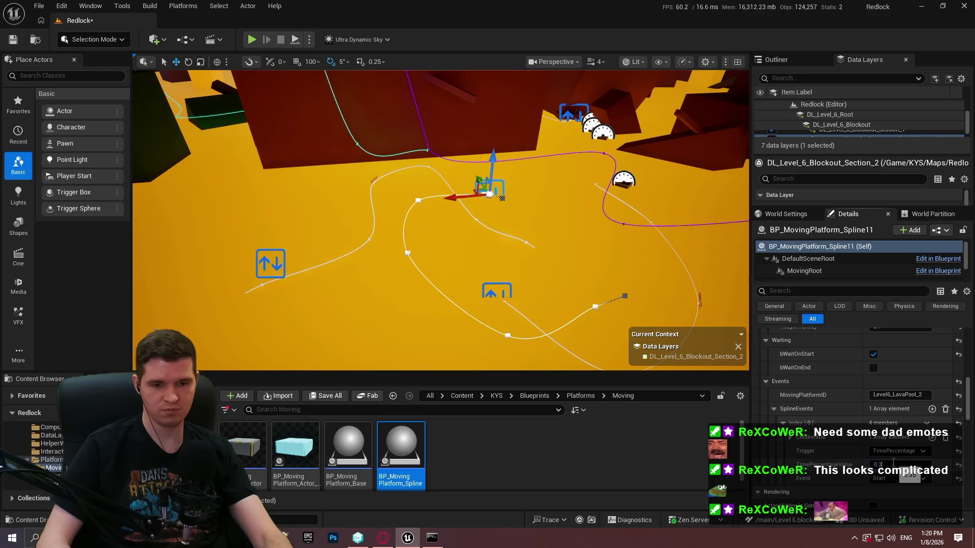
left_click_drag(546, 255, 559, 264)
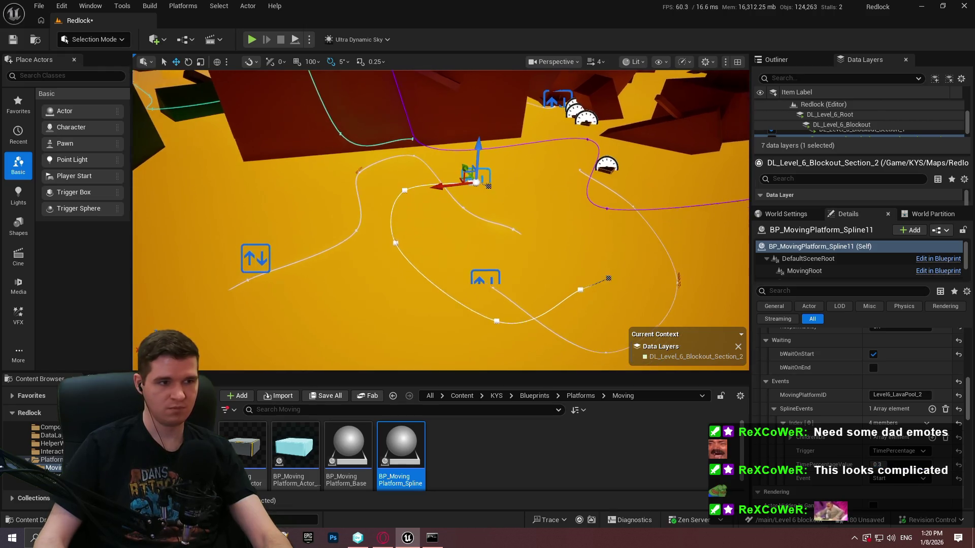
left_click(295, 41)
key("F11")
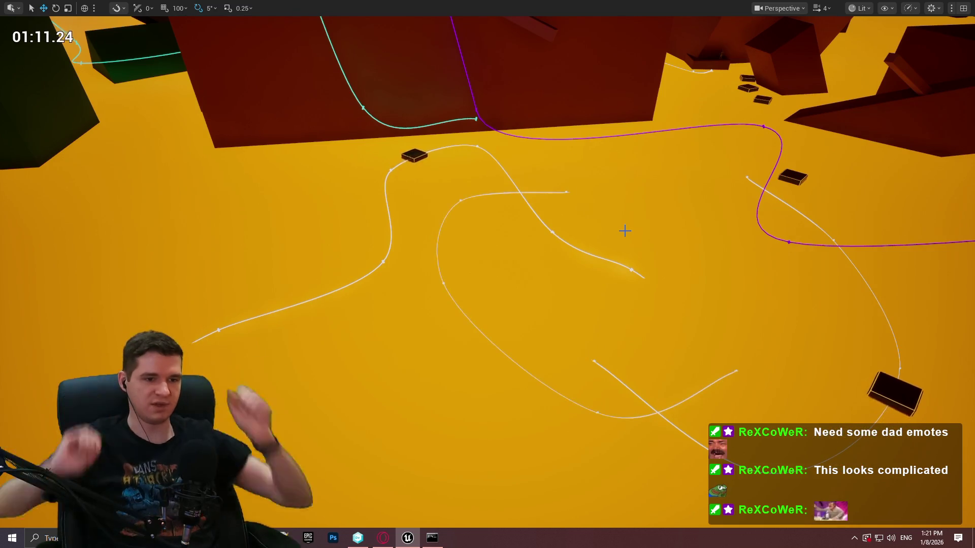
key("Escape")
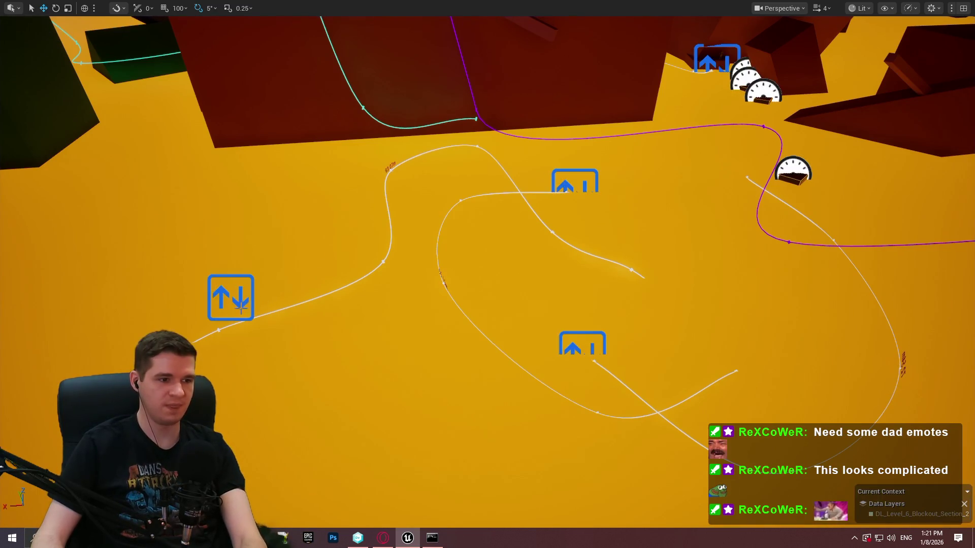
Step: Reset BP_MovingPlatform_Spline10's event time percentage to 0
left_click(242, 305)
key("F11")
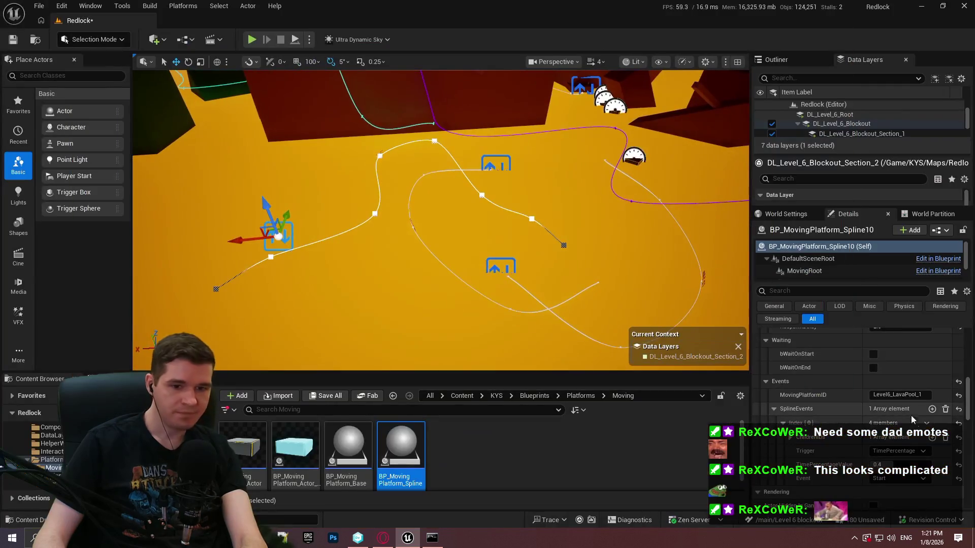
type("0")
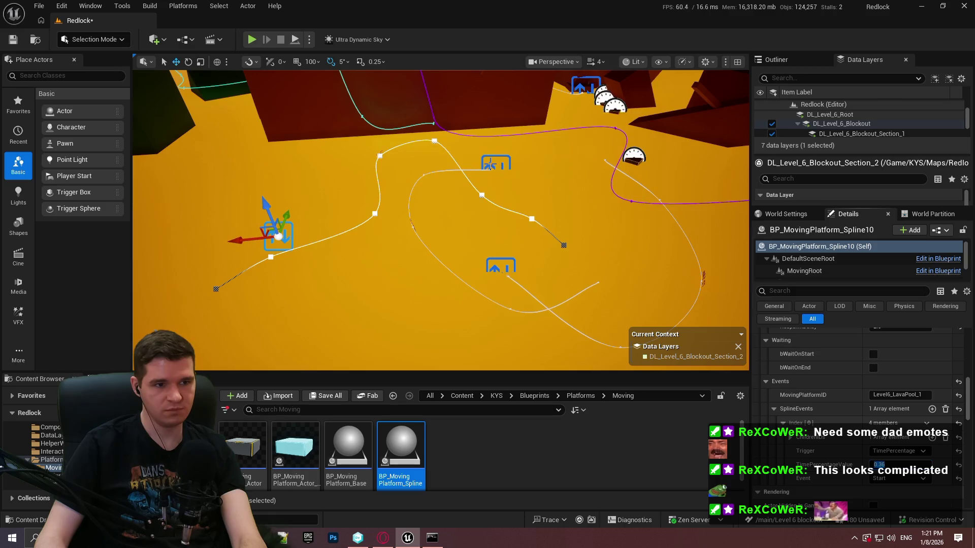
Step: Select Spline11's platform and start a fresh simulation with the viewport maximized
left_click(496, 164)
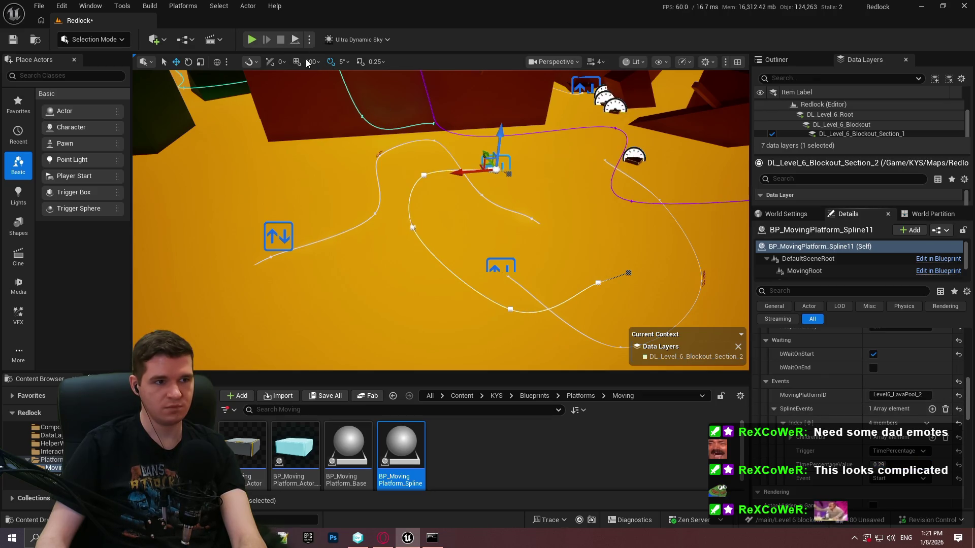
left_click(295, 40)
key("F11")
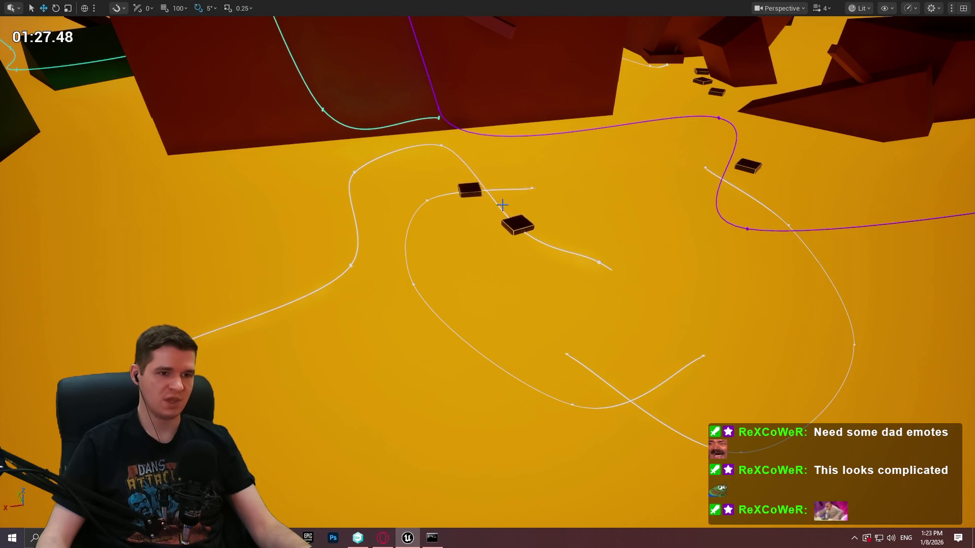
Step: Fly up to the red wall block and Play From Here
left_click_drag(496, 200, 594, 152)
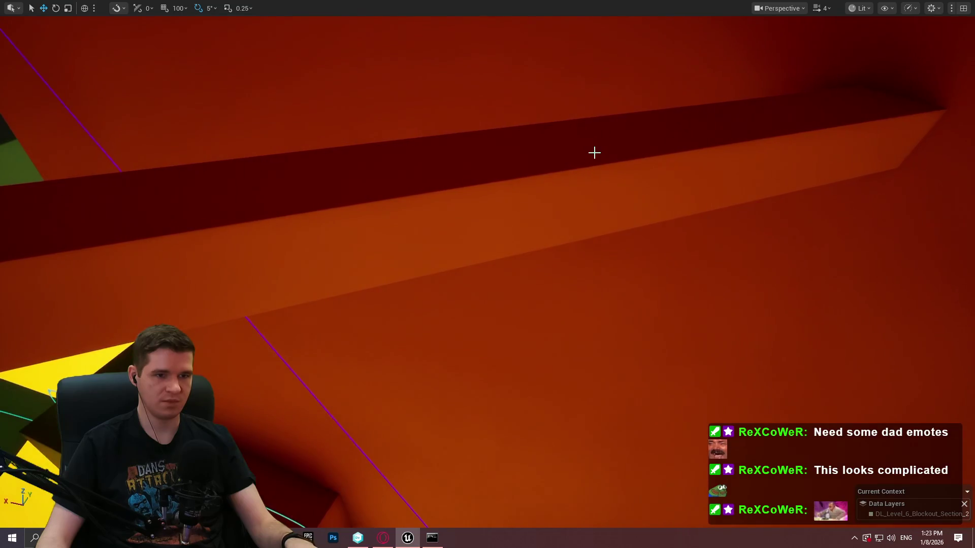
right_click(594, 152)
left_click(689, 491)
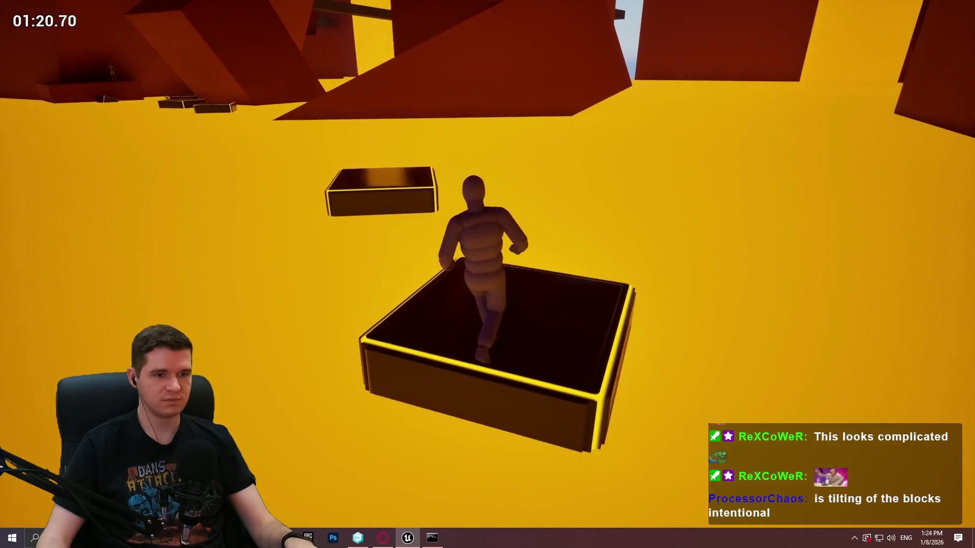
Step: Jump the character across the moving platforms onto the floor, then stop PIE
key("w")
key("space")
key("w")
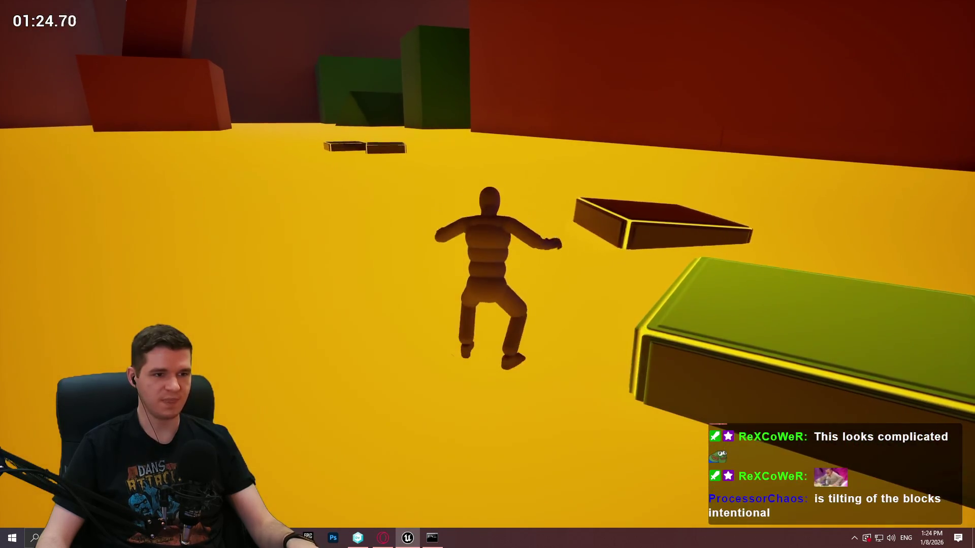
key("Escape")
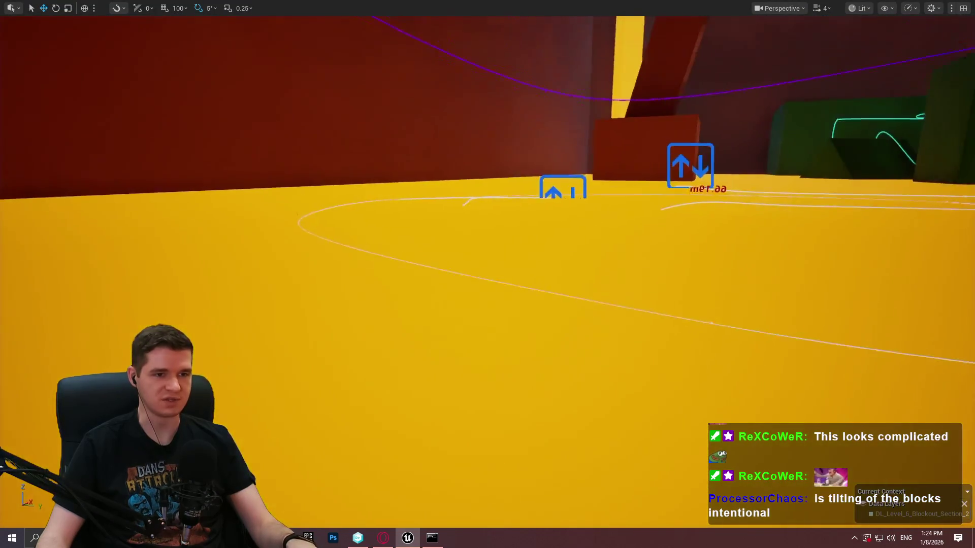
Step: Fly over the lava floor, select then deselect the winding white spline, and leave immersive mode
key("w")
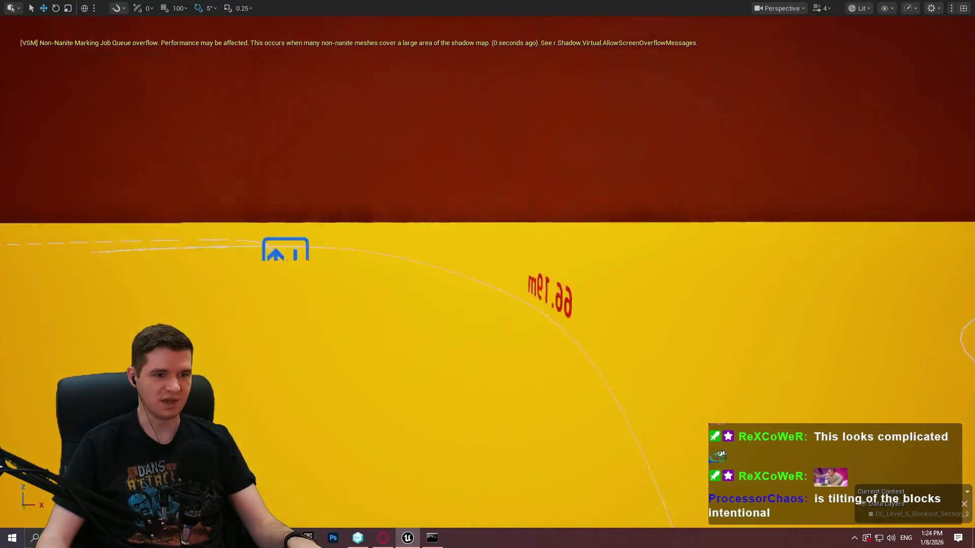
key("w")
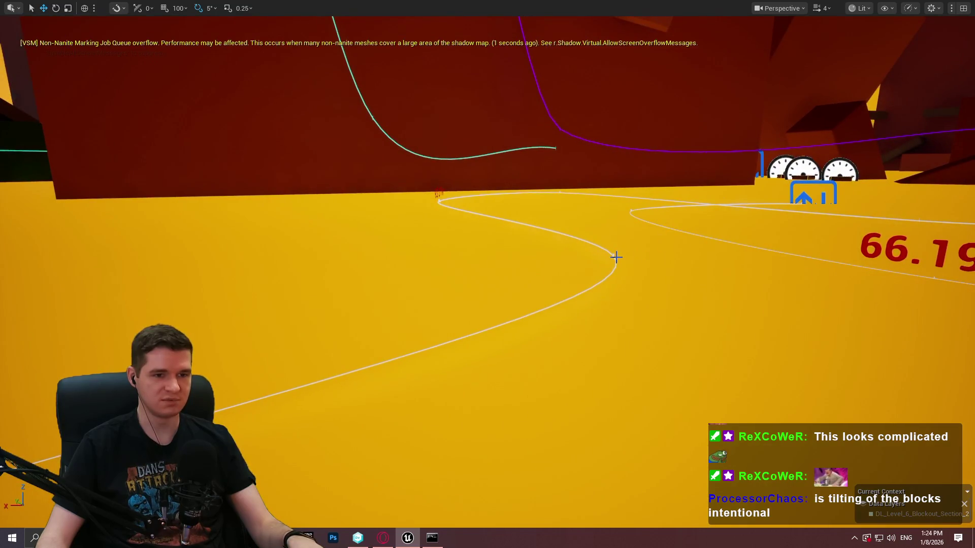
left_click(611, 255)
left_click(613, 255)
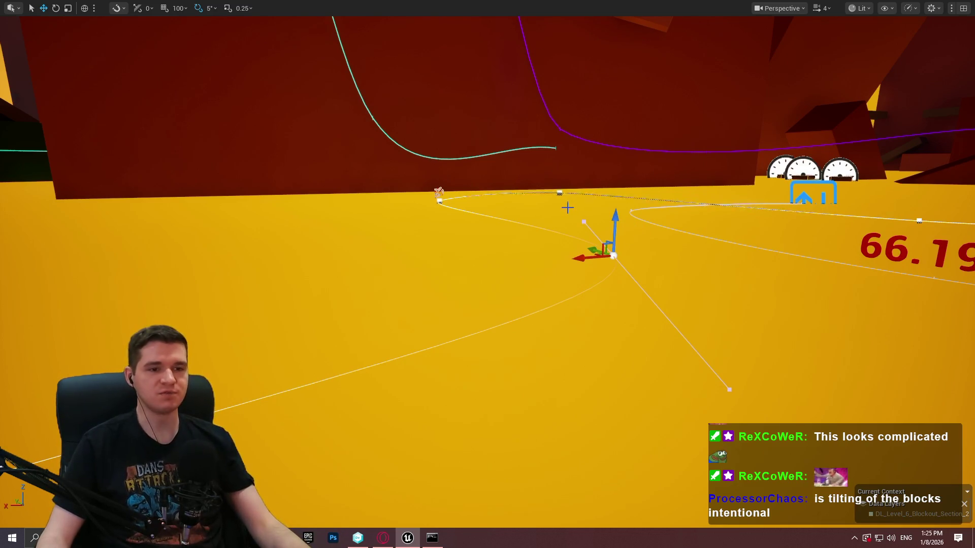
left_click(611, 235)
left_click_drag(611, 235, 611, 235)
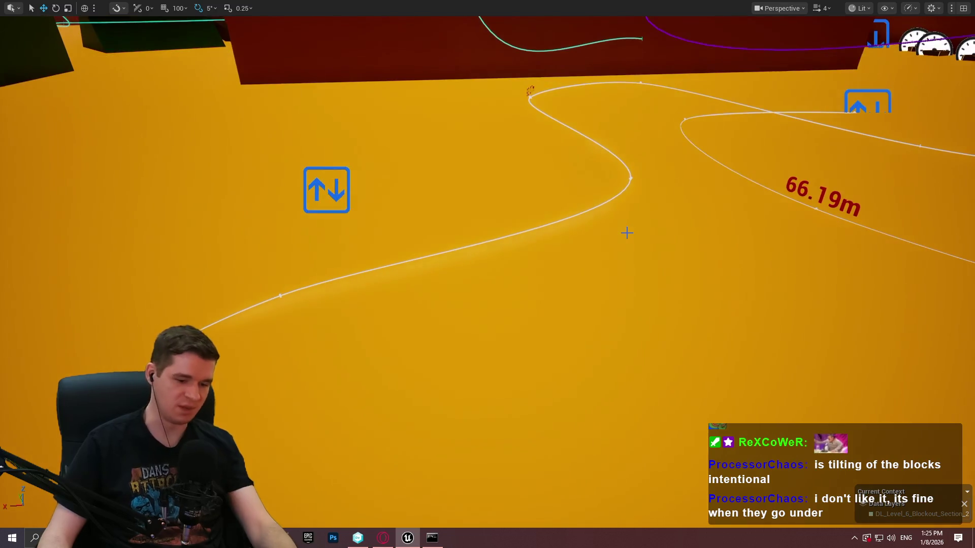
key("F11")
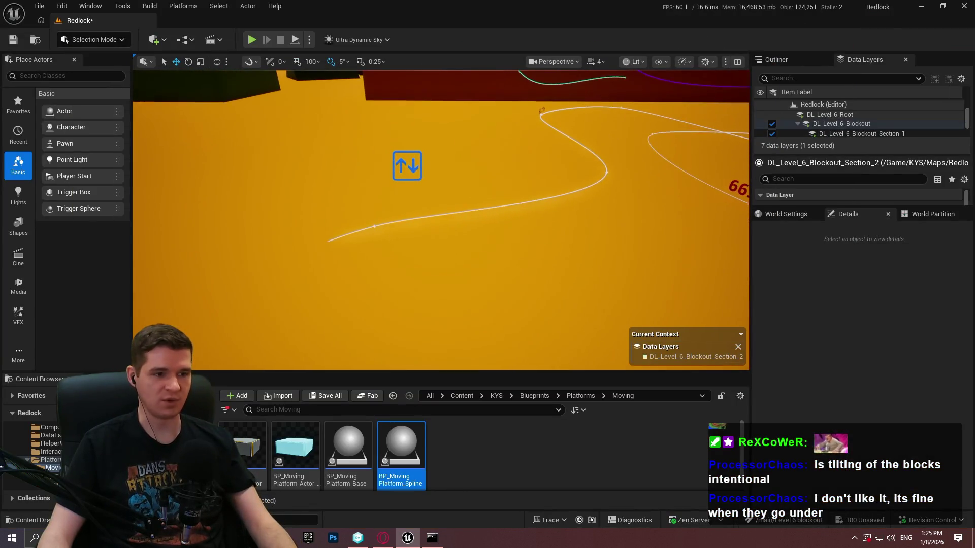
Step: Select the Spline10 platform and find its MovingActorRotationType setting in Details
left_click(375, 224)
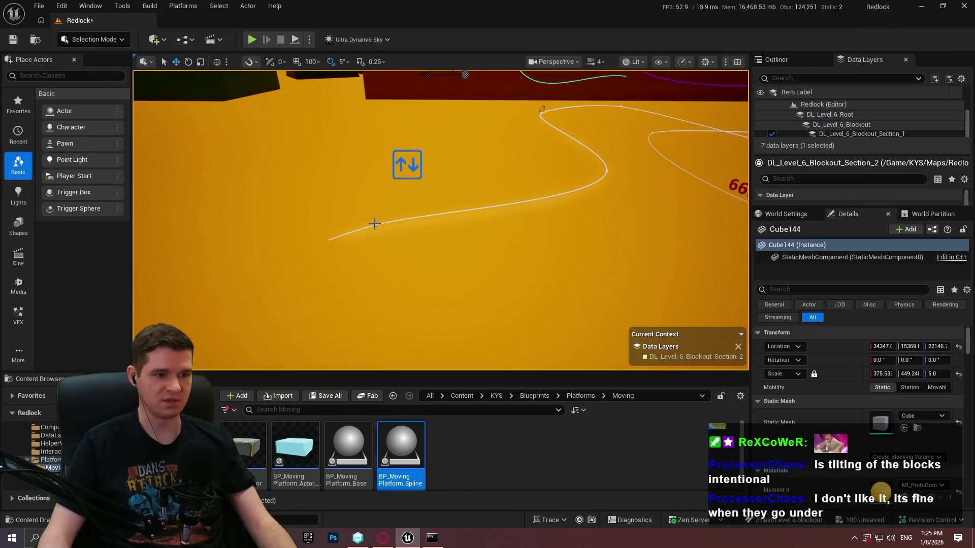
left_click(402, 160)
scroll(831, 431, "down", 5)
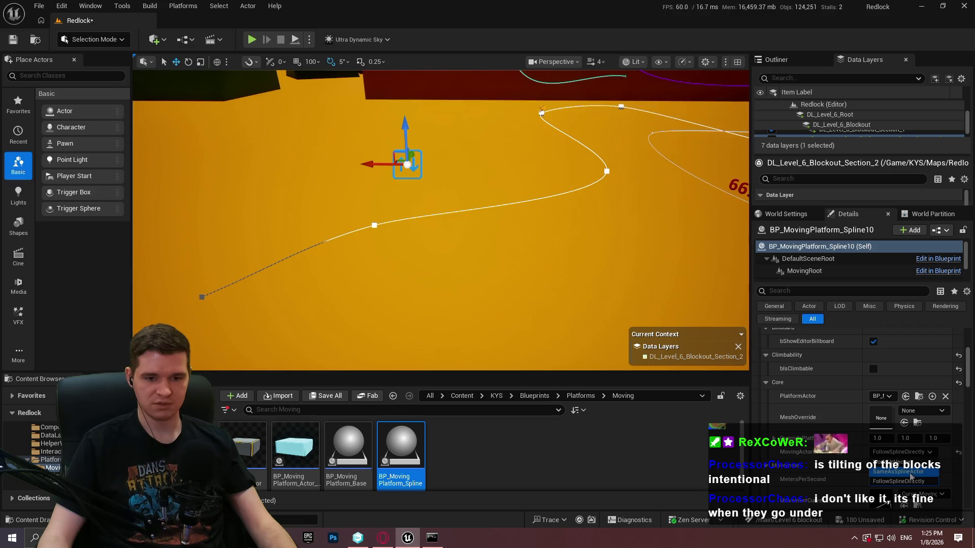
mouse_move(817, 455)
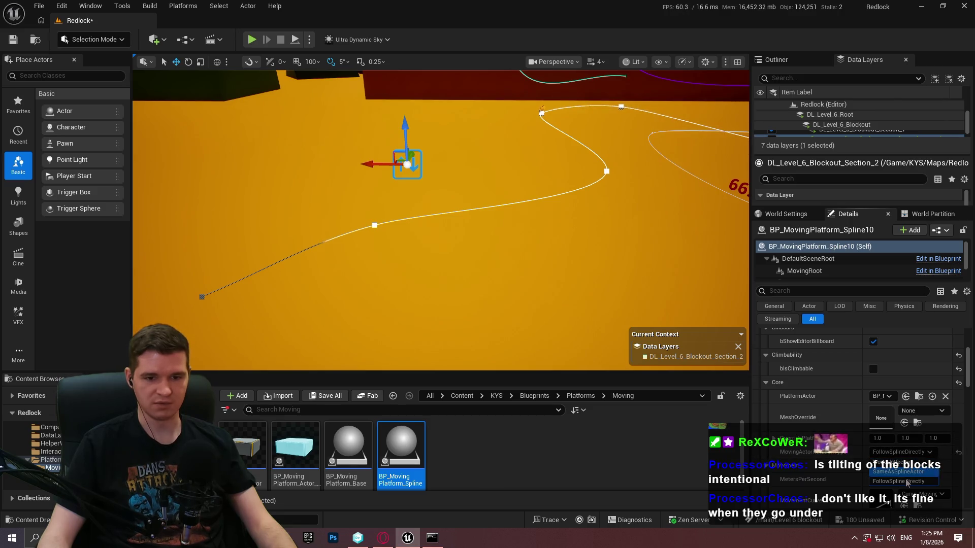
Step: Set the Spline11 platform's MovingActorRotationType to SameAsSplineActor
left_click_drag(643, 329, 531, 243)
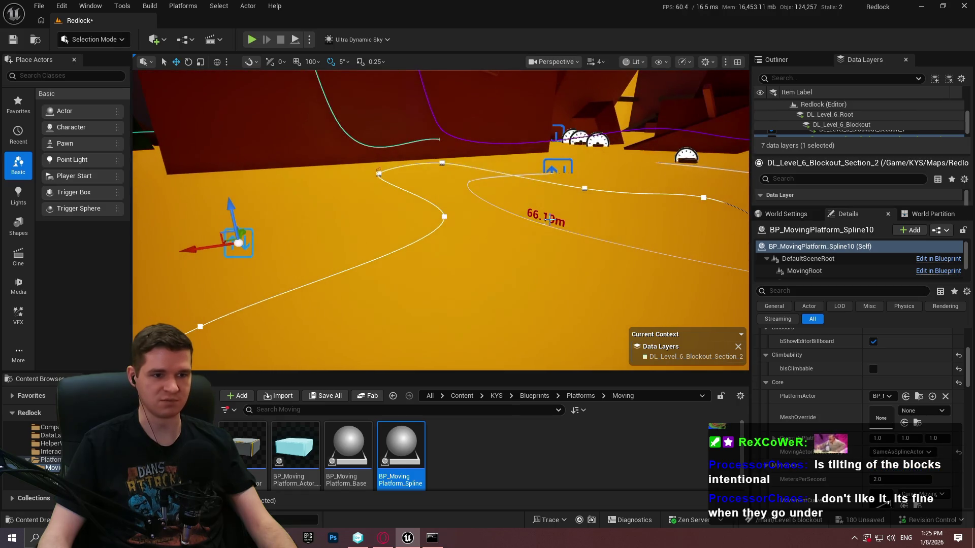
left_click(557, 168)
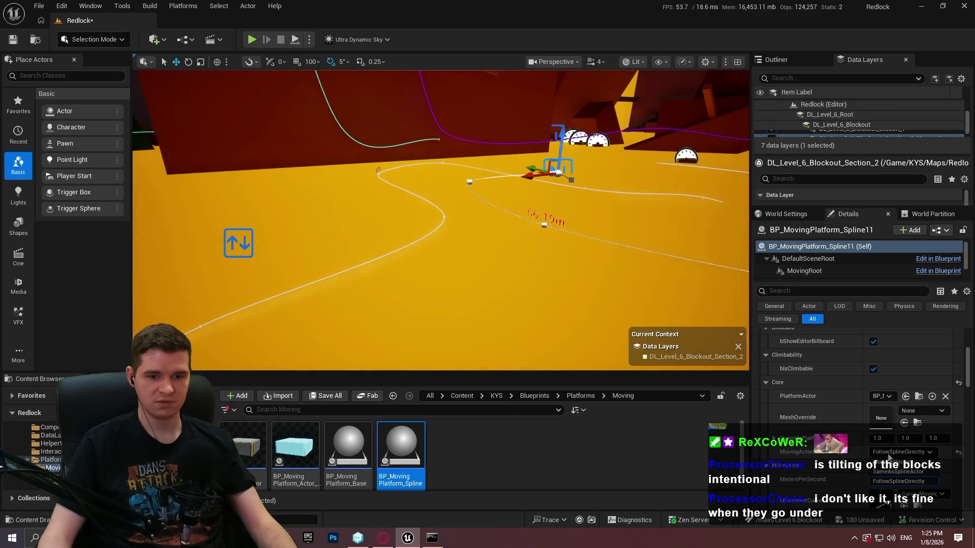
left_click(903, 472)
Step: Give the Spline12 platform the same SameAsSplineActor rotation and frame its spline path
left_click_drag(508, 284, 418, 307)
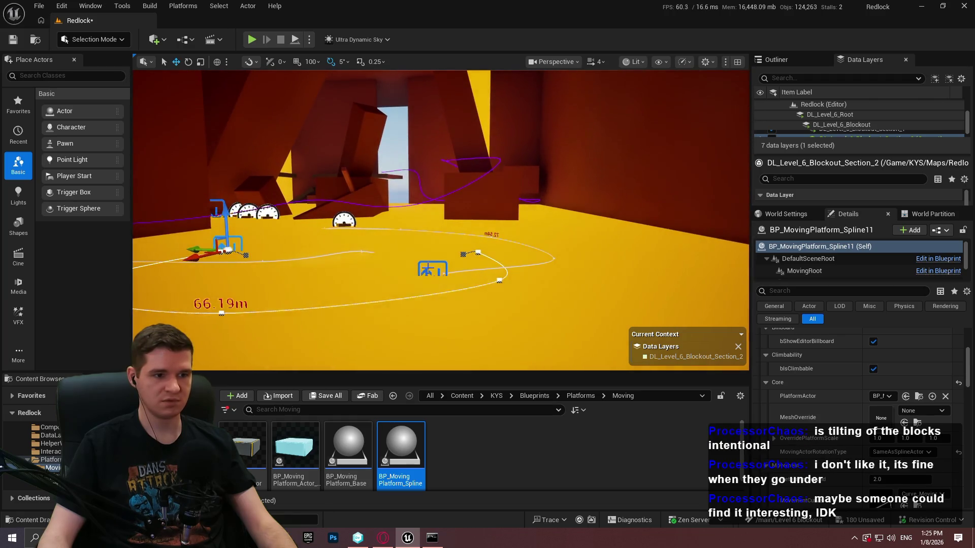
left_click(427, 270)
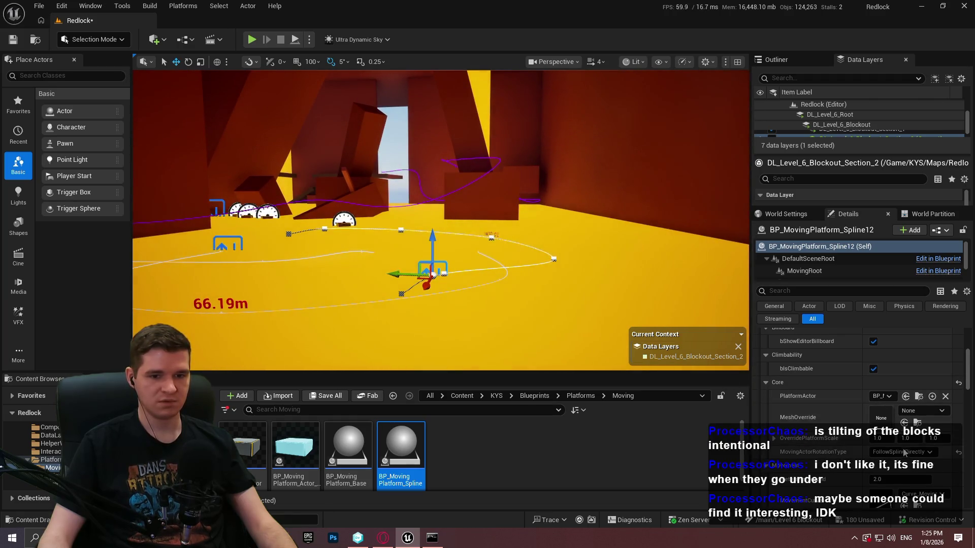
mouse_move(442, 304)
left_mouse_down()
mouse_move(437, 297)
mouse_move(470, 248)
left_mouse_up()
left_click_drag(510, 313, 528, 305)
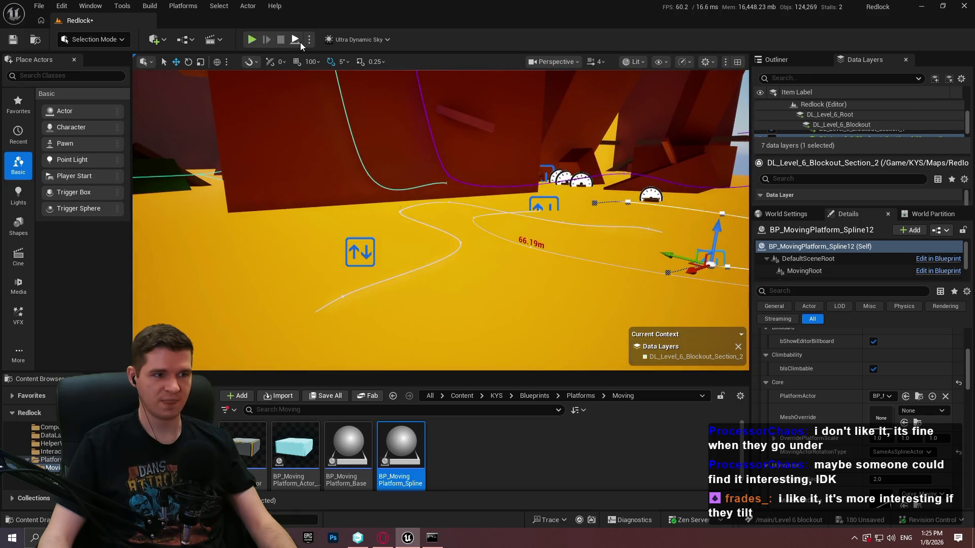
Step: Simulate with Alt+S full-screen, watch the platforms stay level along the spline, then restore the layout
key("alt+s")
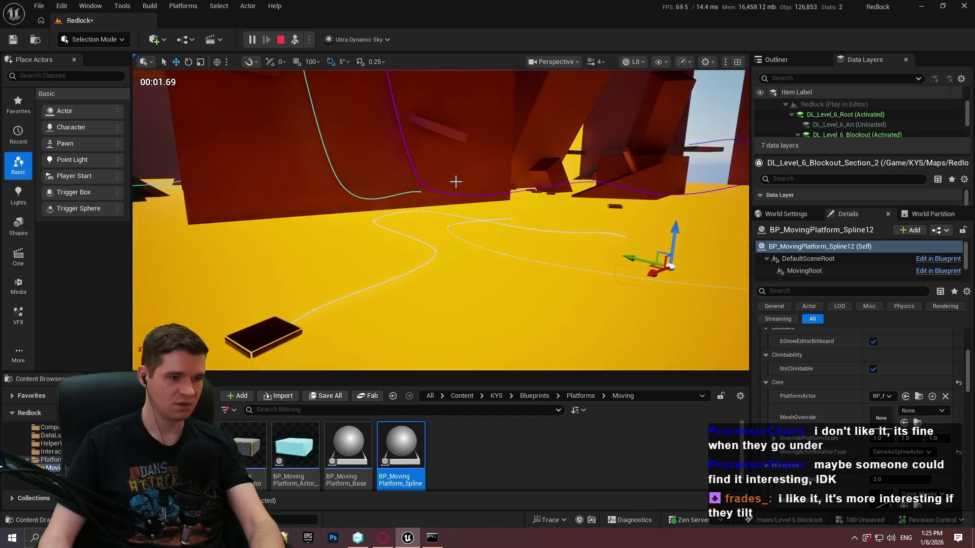
key("F11")
mouse_move(438, 218)
left_mouse_down()
mouse_move(446, 220)
mouse_move(437, 217)
left_mouse_up()
left_click_drag(508, 223, 540, 224)
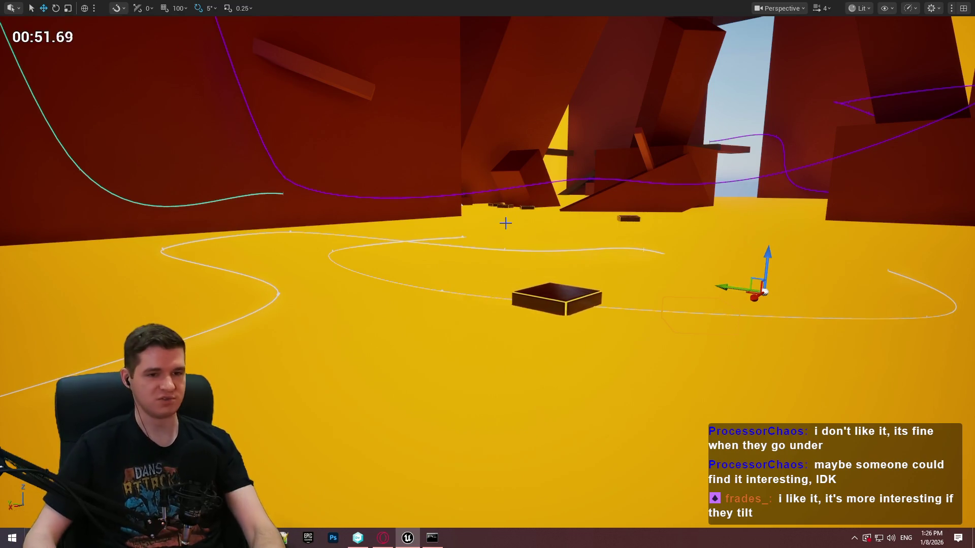
key("F11")
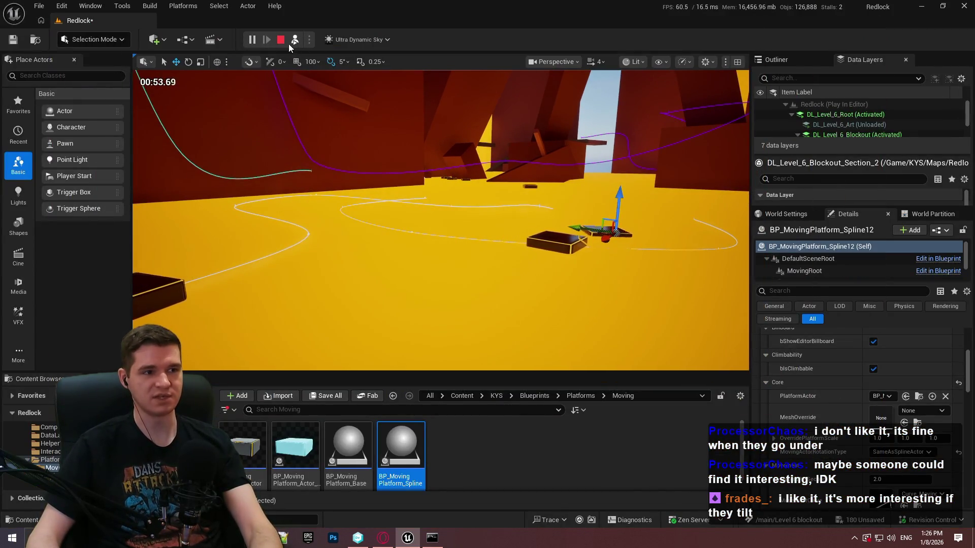
Step: Stop the simulation and select the Spline11 and Spline10 platforms to review their Details
left_click(282, 41)
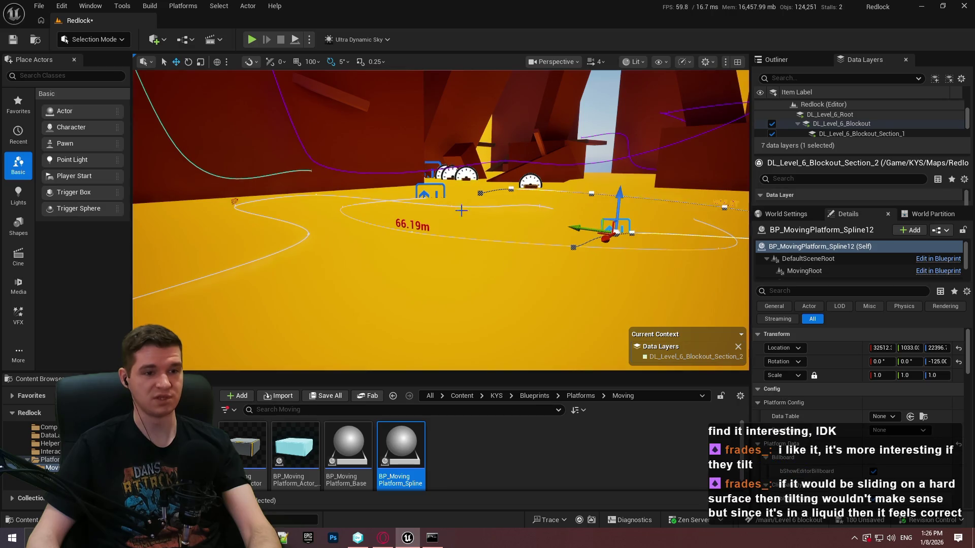
scroll(866, 415, "down", 4)
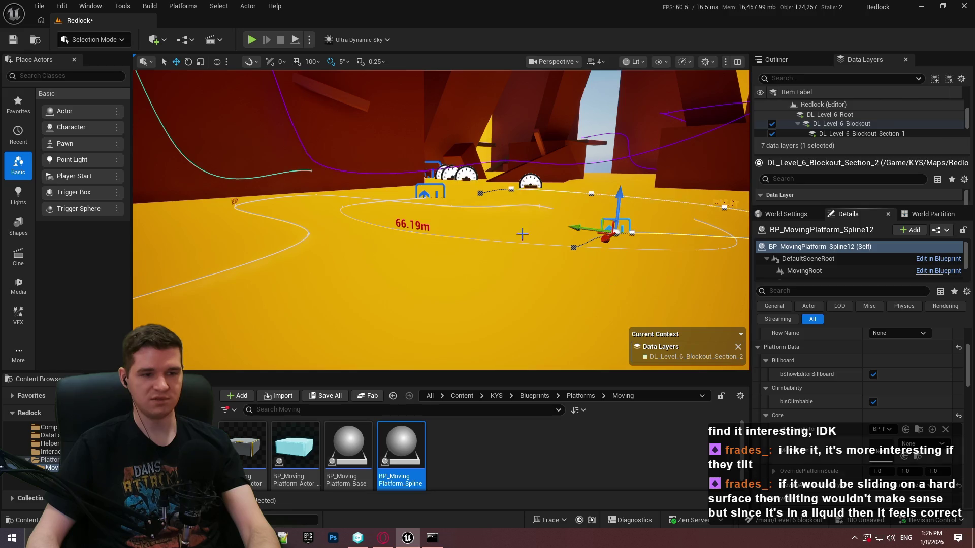
left_click(425, 195)
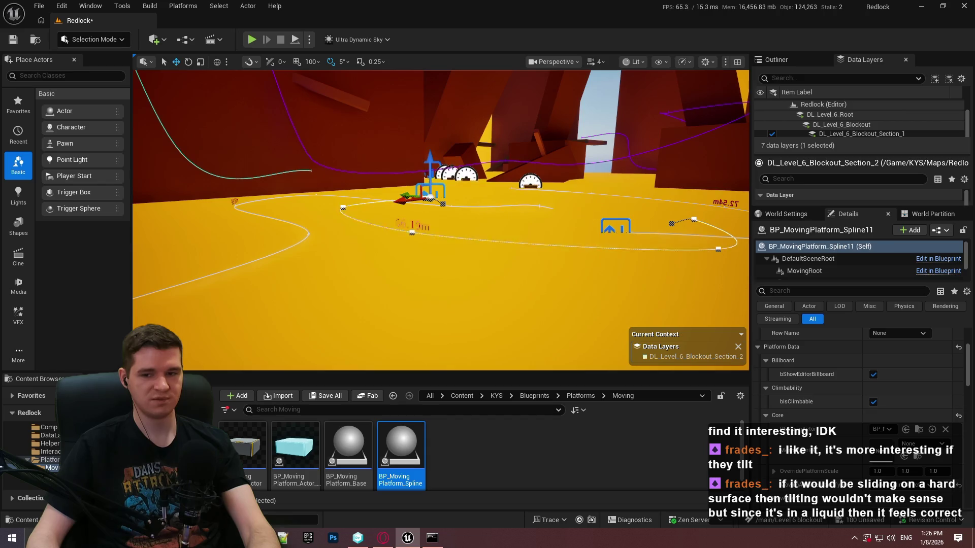
left_click_drag(429, 195, 544, 229)
left_click(489, 198)
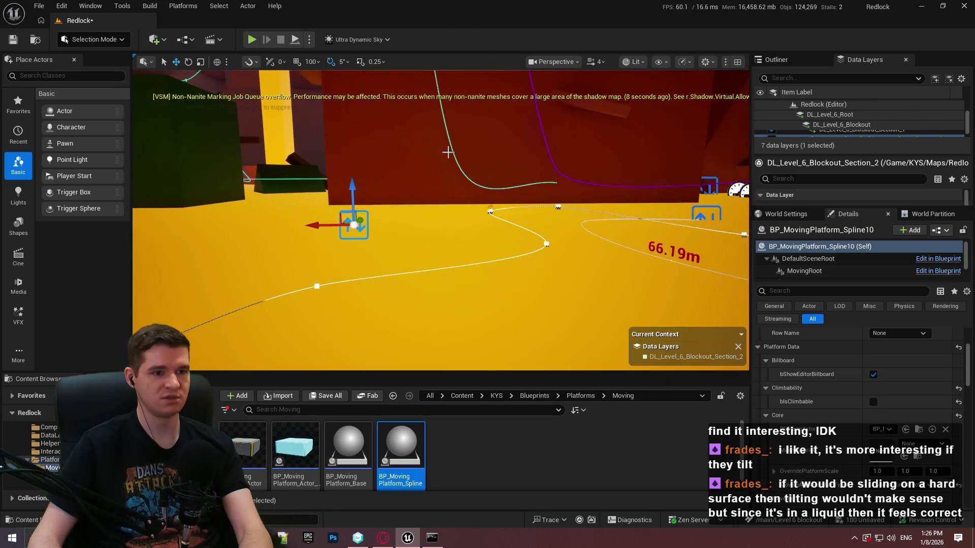
Step: Fly the full-screen viewport along the spline paths past the Spline10 platform and 66.19m spline
key("F11")
key("d")
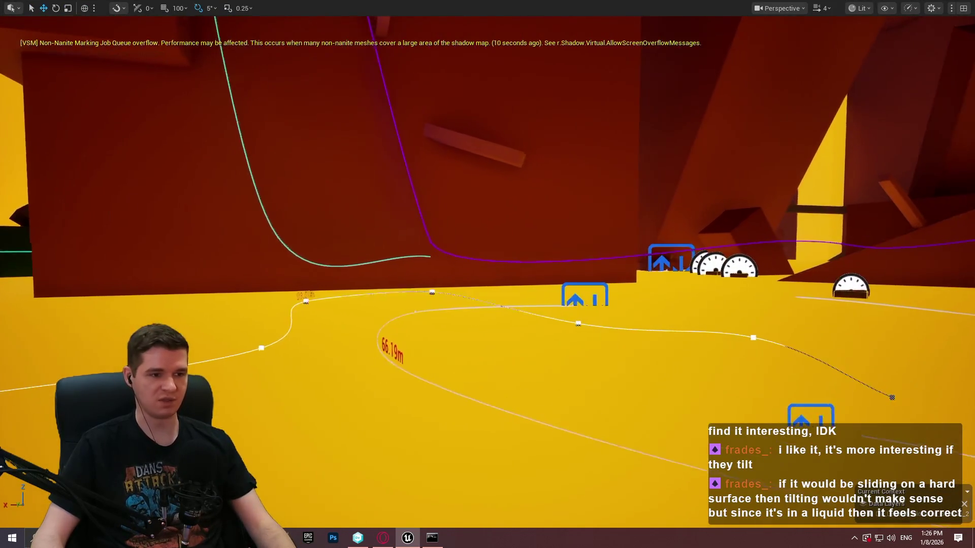
key("s")
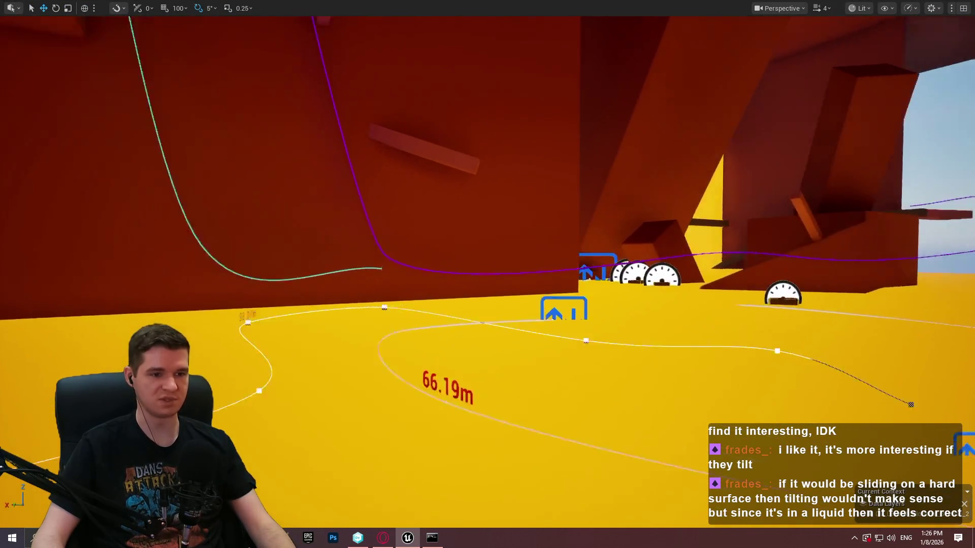
key("w")
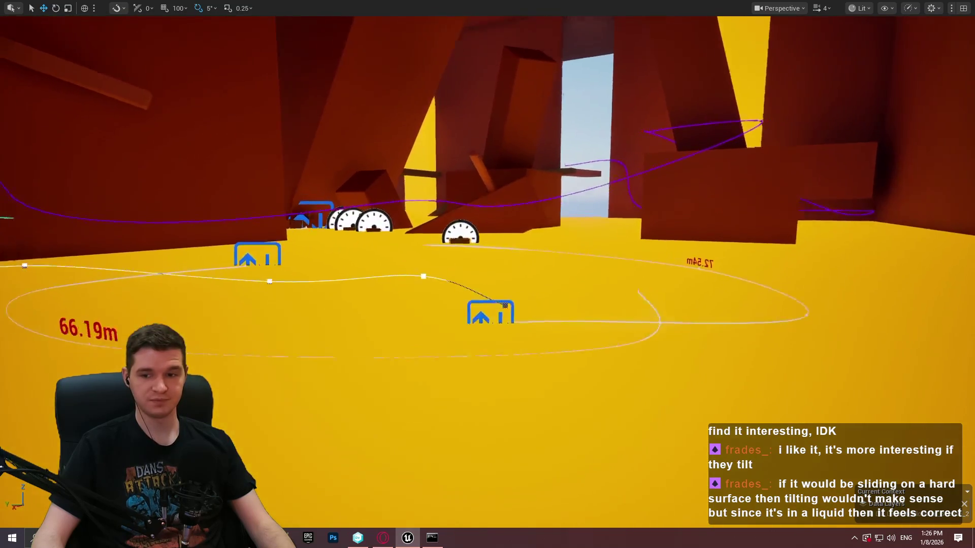
key("d")
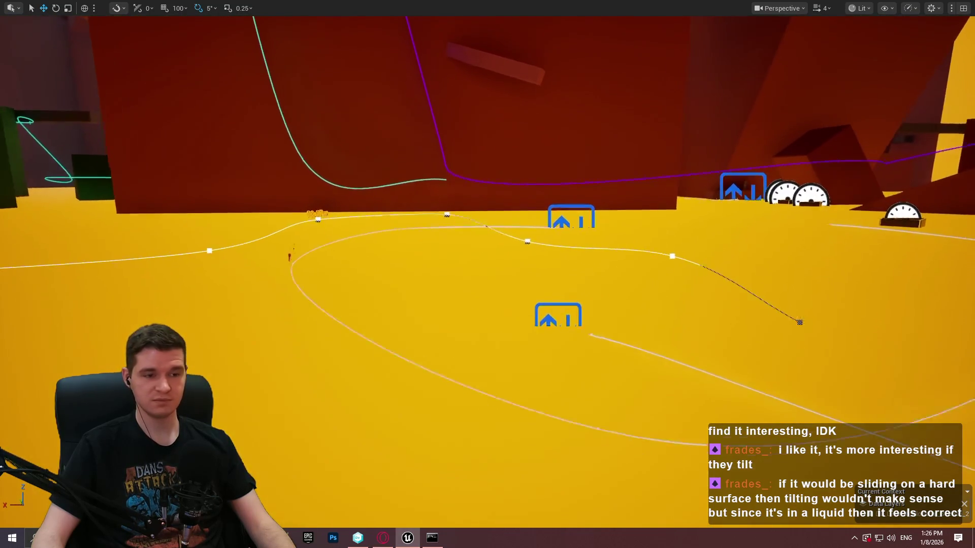
key("a")
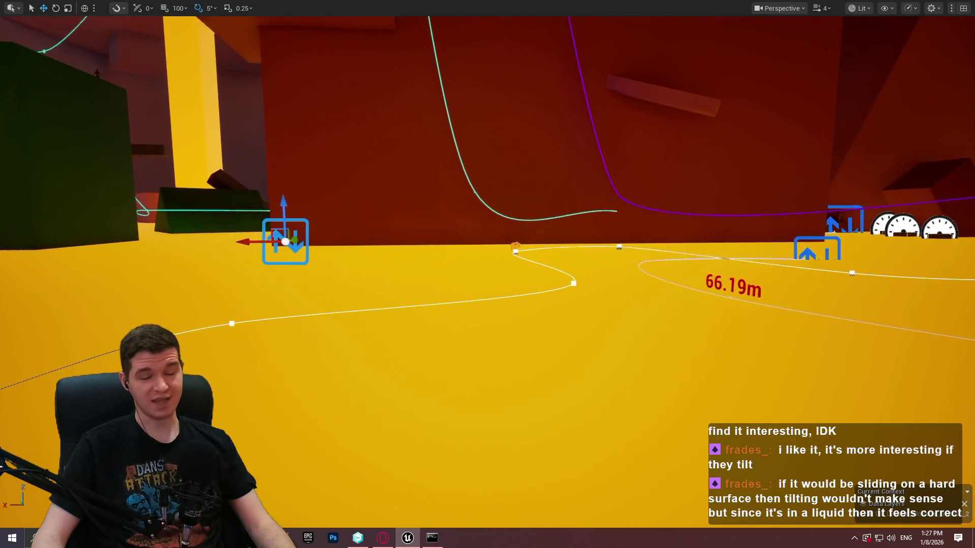
key("q")
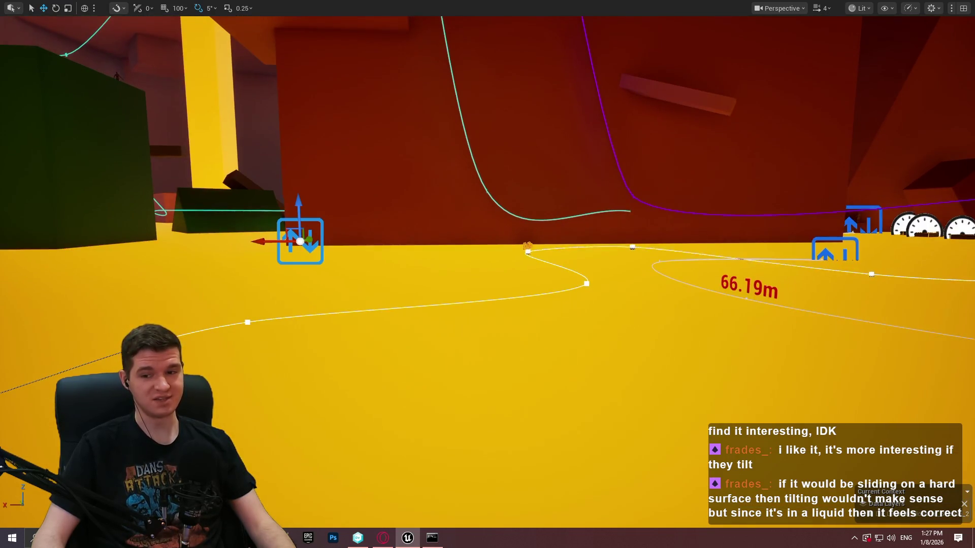
key("d")
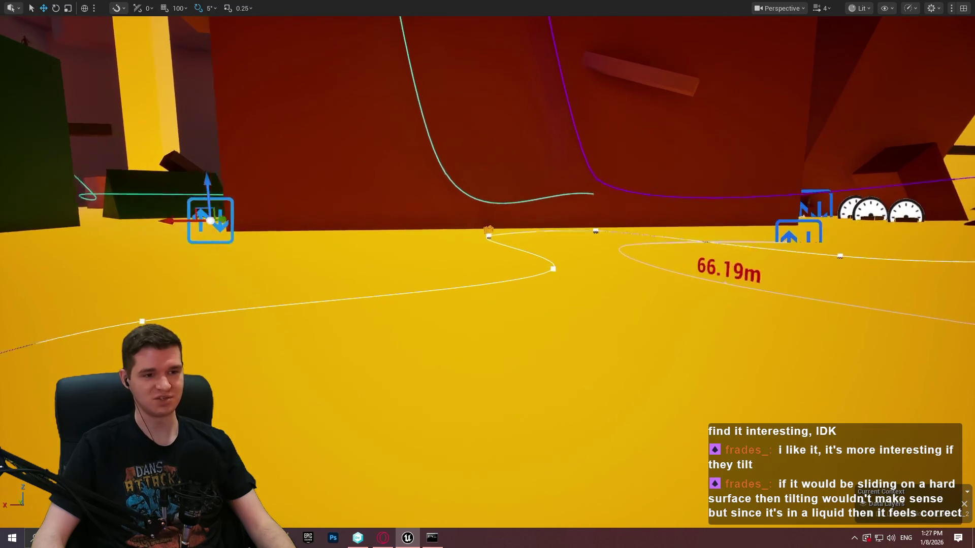
key("w")
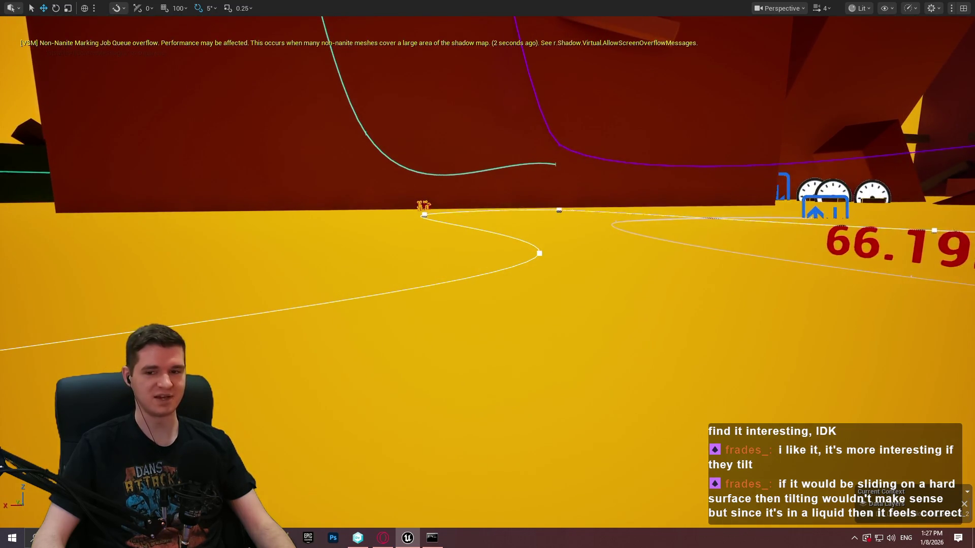
key("w")
key("s")
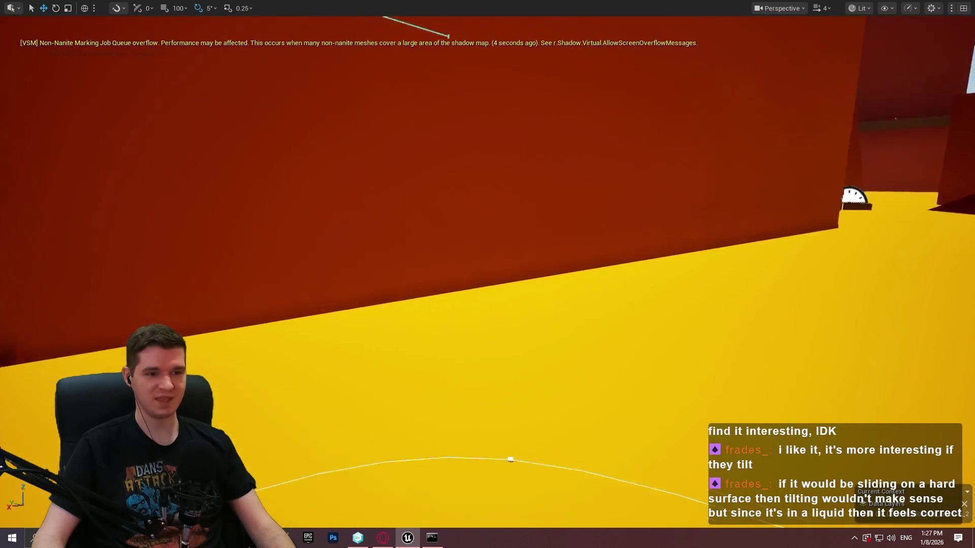
Step: Fly to the red block cluster and open Cube231's context menu
key("a")
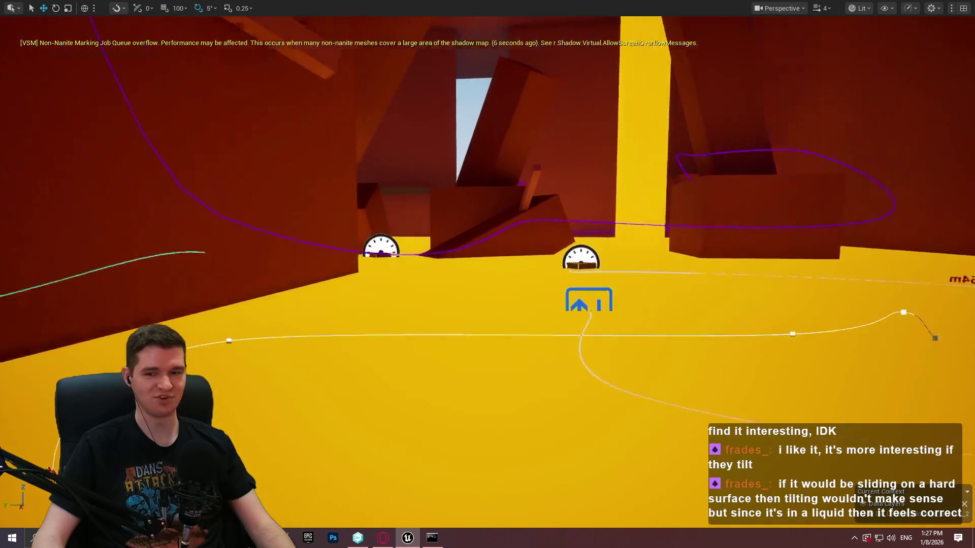
key("w")
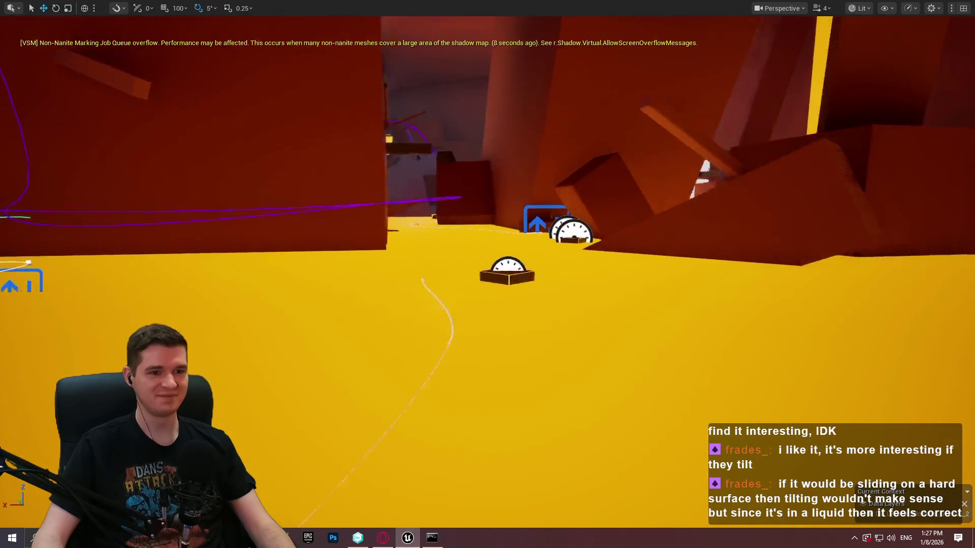
key("w")
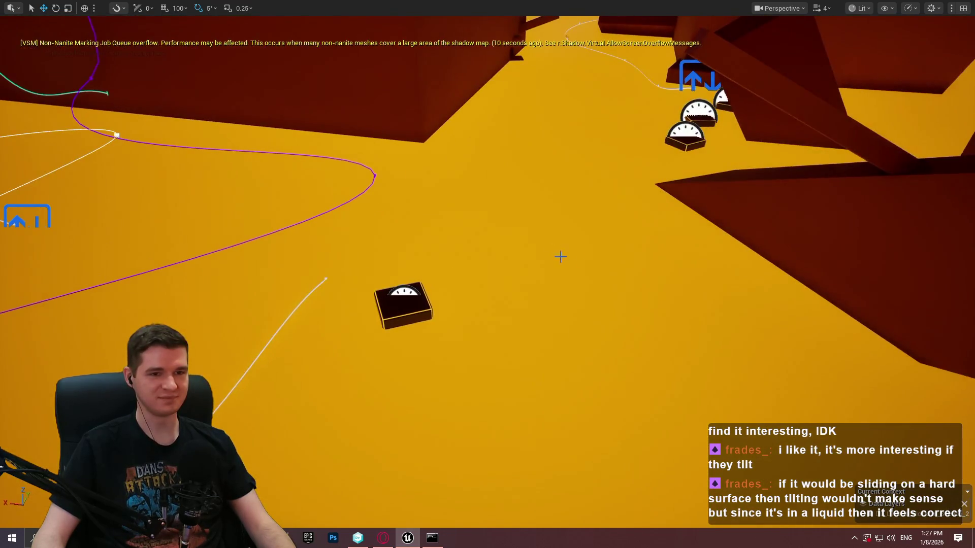
key("s")
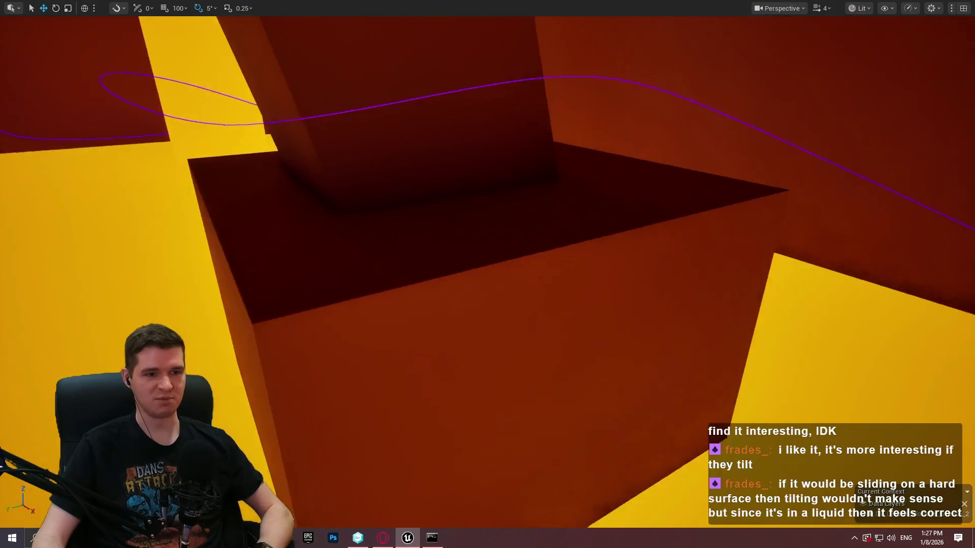
key("w")
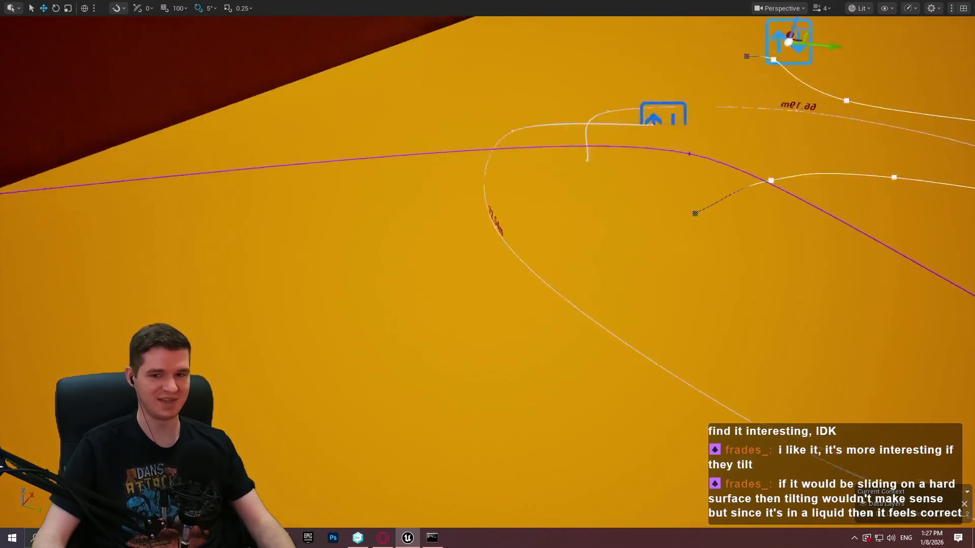
key("w")
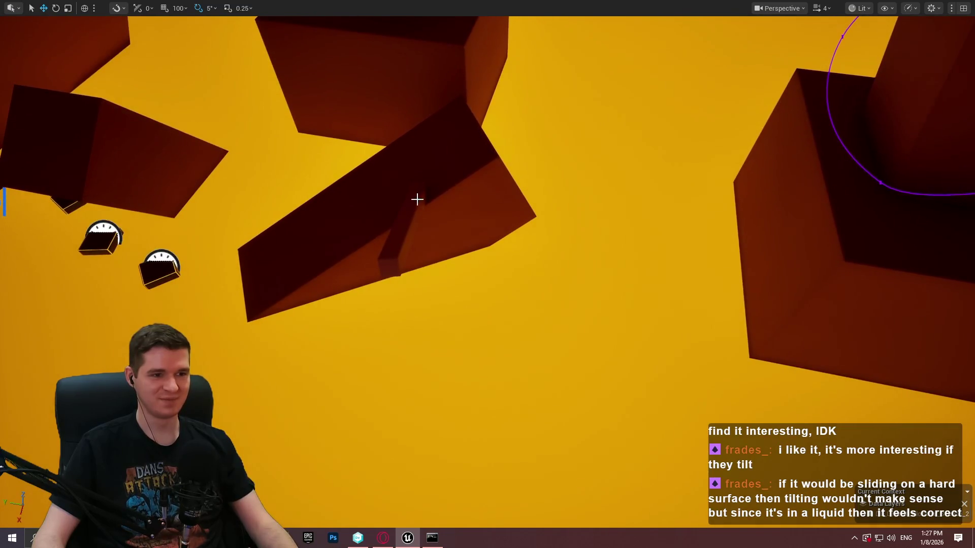
key("w")
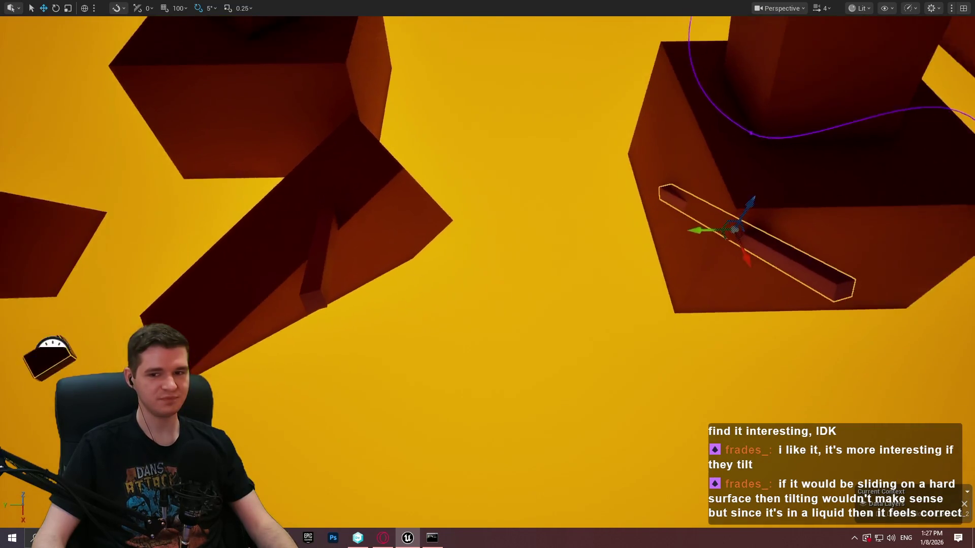
key("s")
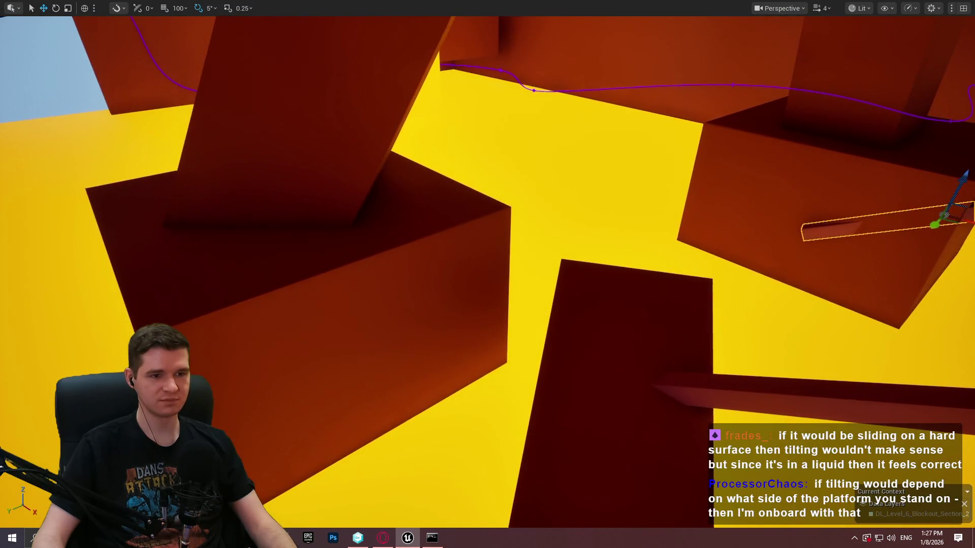
right_click(646, 481)
Step: Play from Cube231, run the character up the red slope and ridge, then stop the session
left_click(693, 519)
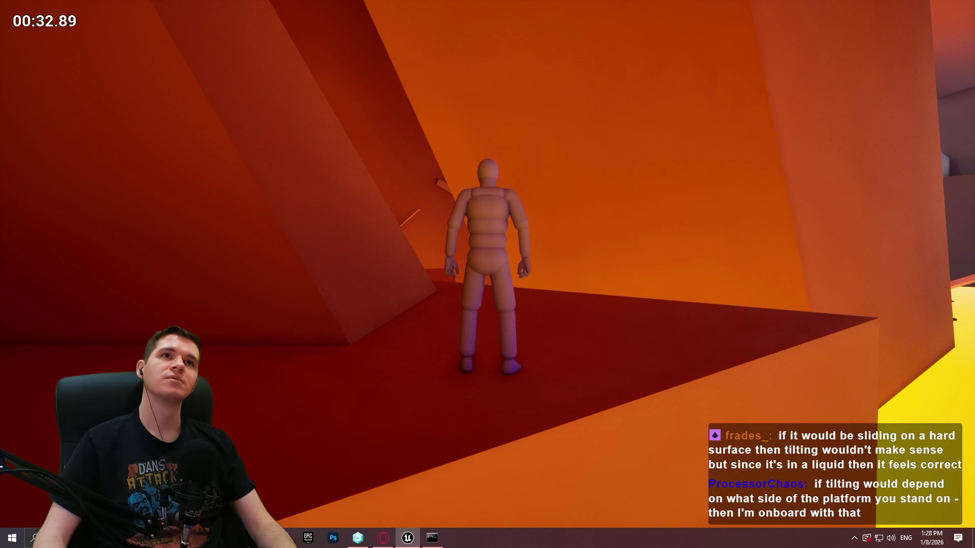
key("w")
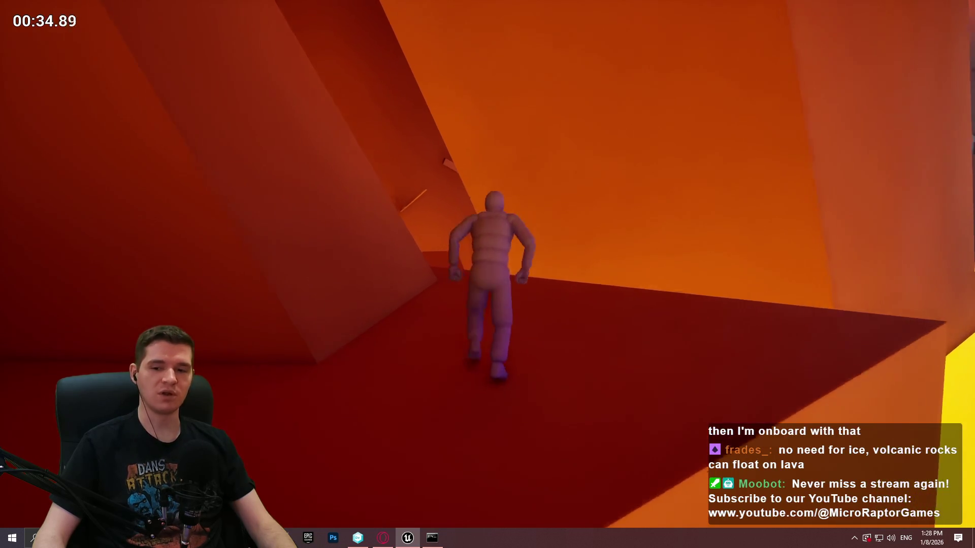
key("w")
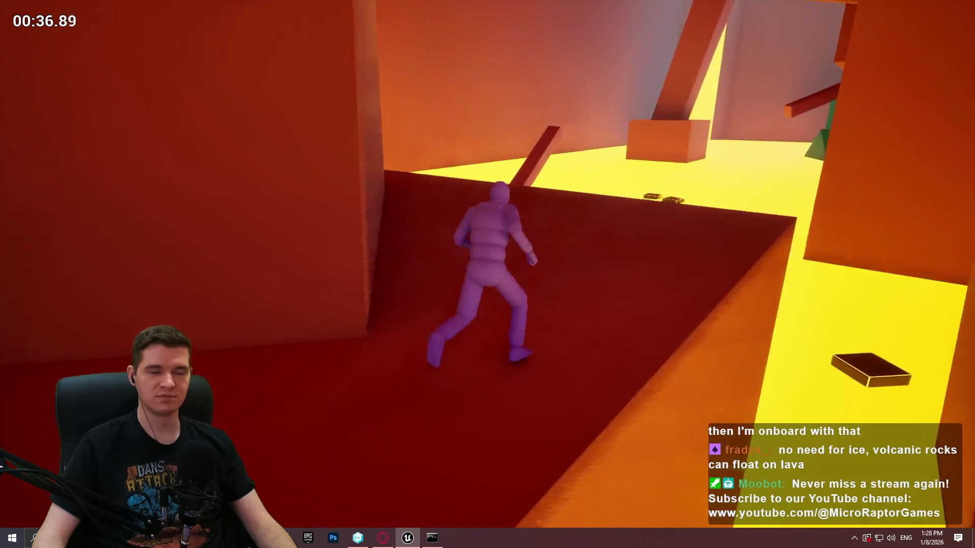
key("w")
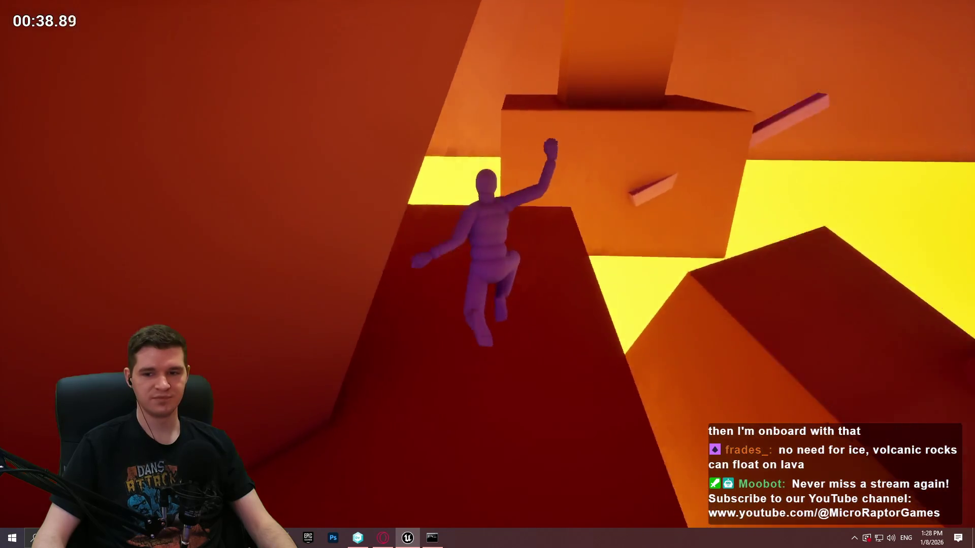
key("w")
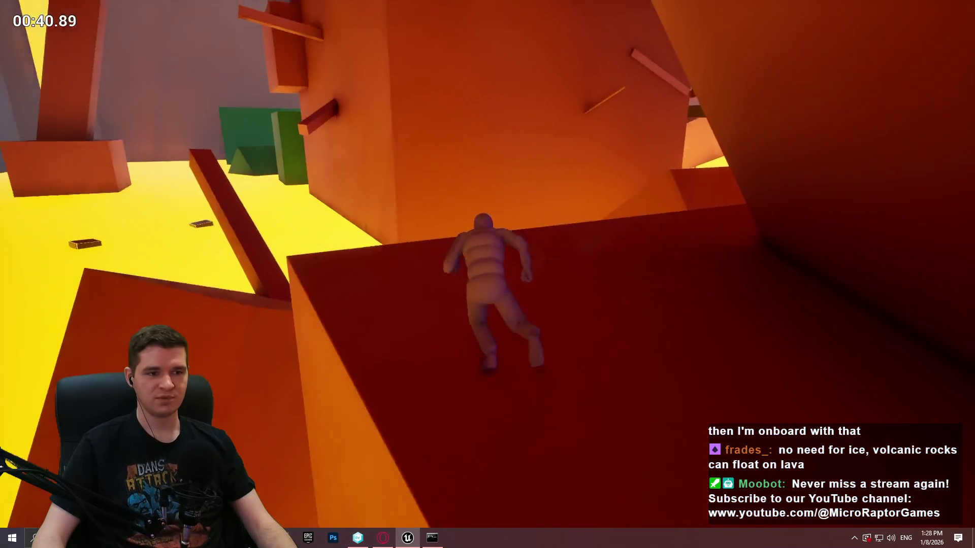
key("w")
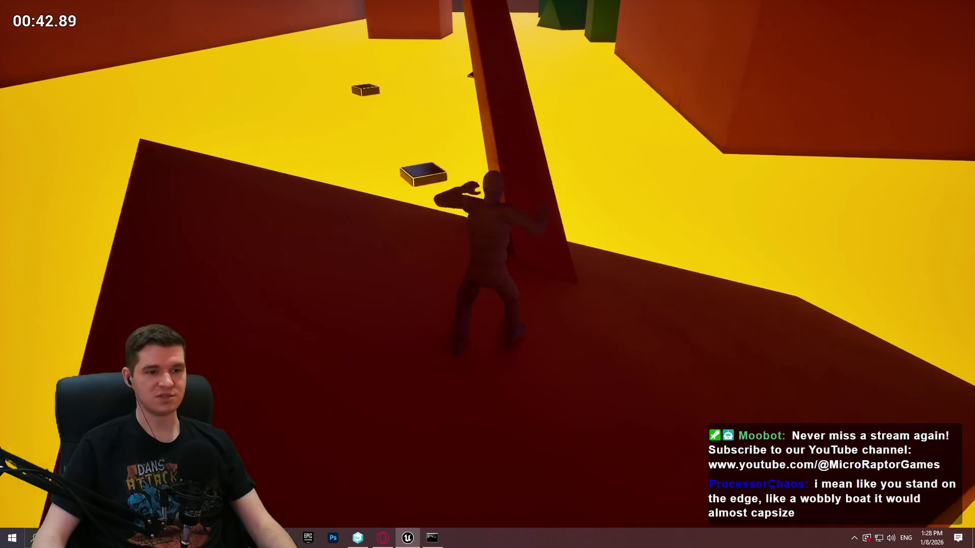
key("Escape")
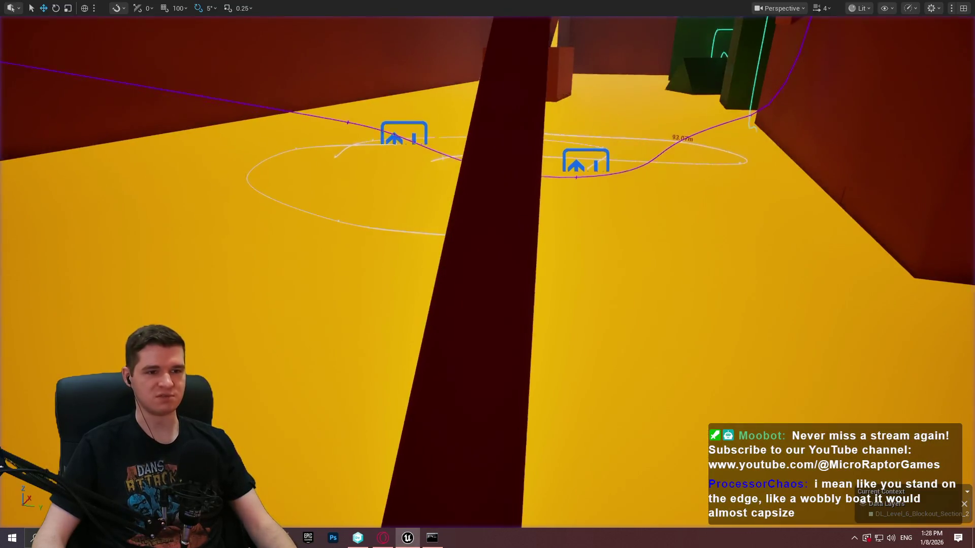
key("w")
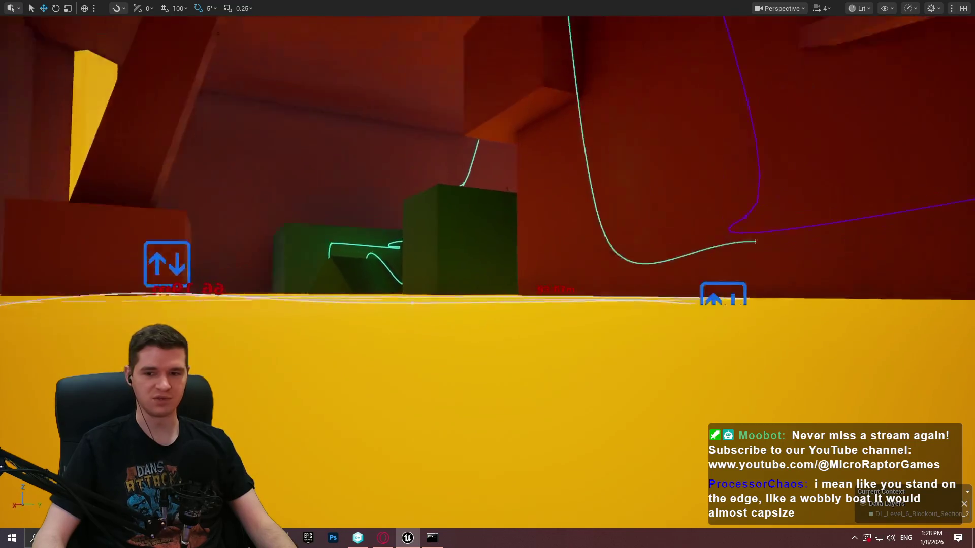
key("s")
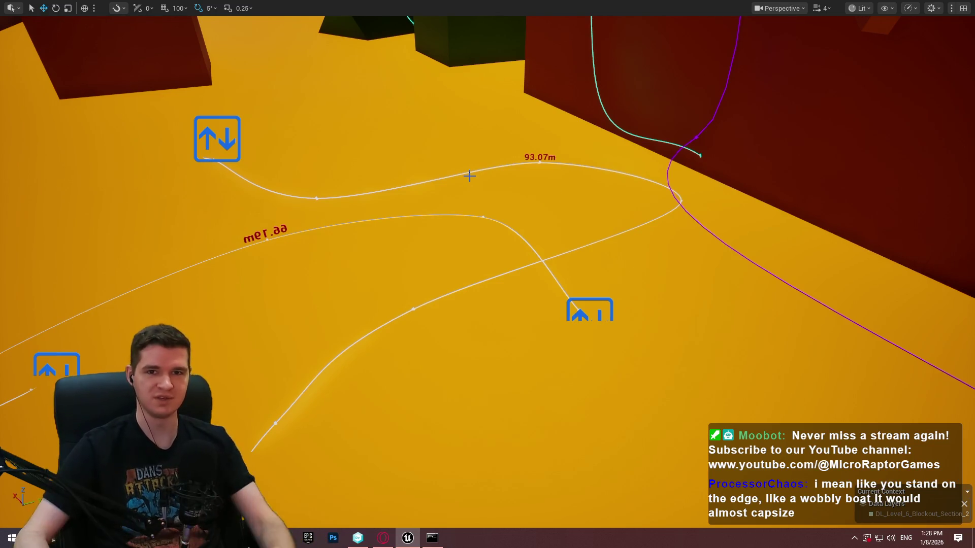
mouse_move(508, 141)
left_mouse_down()
mouse_move(660, 143)
mouse_move(634, 157)
mouse_move(604, 150)
mouse_move(627, 192)
left_mouse_up()
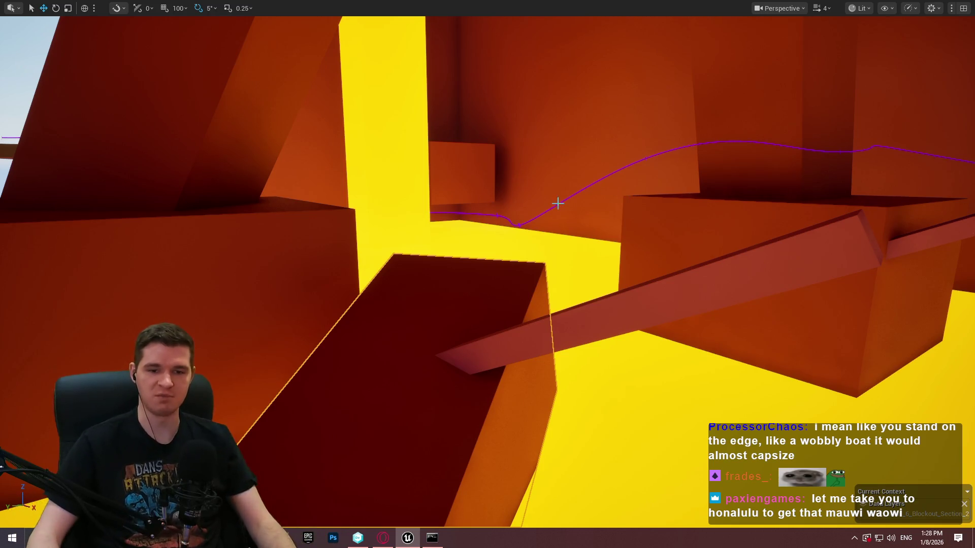
mouse_move(483, 242)
left_mouse_down()
mouse_move(457, 219)
mouse_move(477, 233)
mouse_move(497, 223)
mouse_move(504, 272)
mouse_move(520, 268)
mouse_move(513, 253)
left_mouse_up()
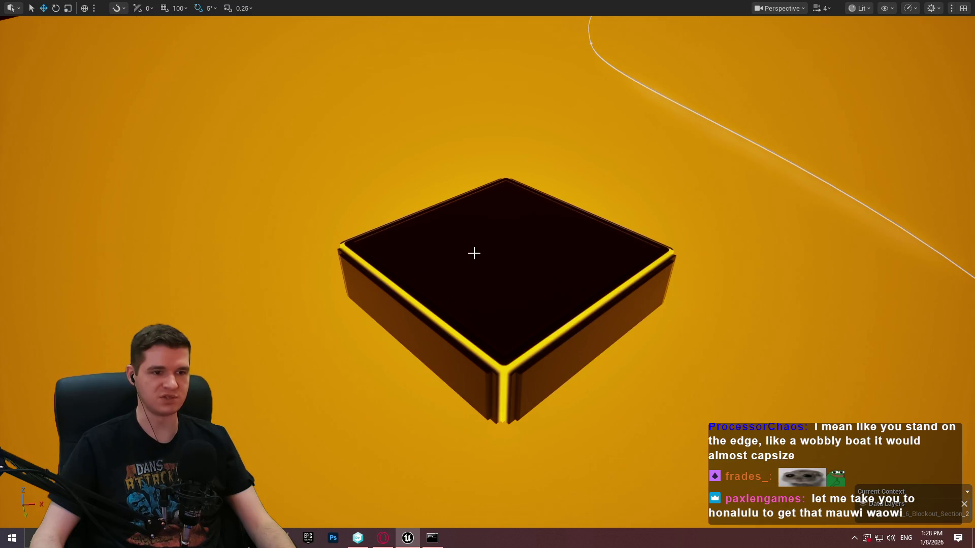